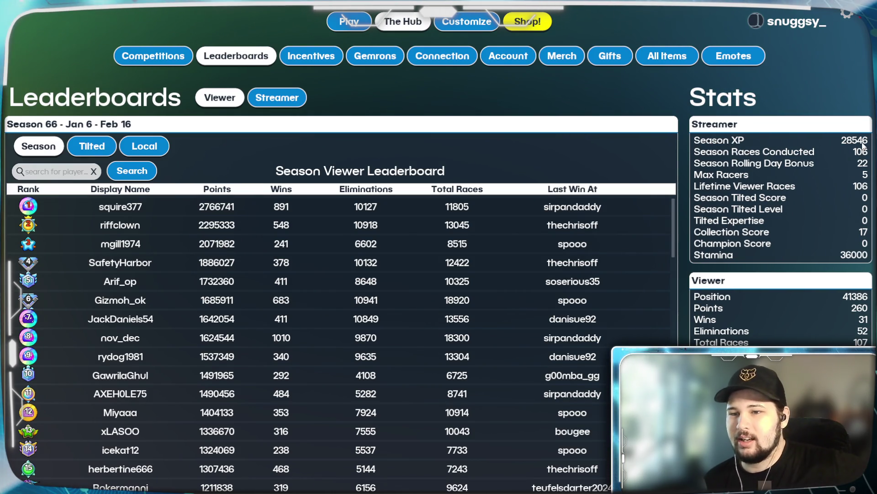
- Go from Leaderboards through the Incentives page and Customize to the game-mode list
{"action": "left_click", "coordinate": [336, 51]}
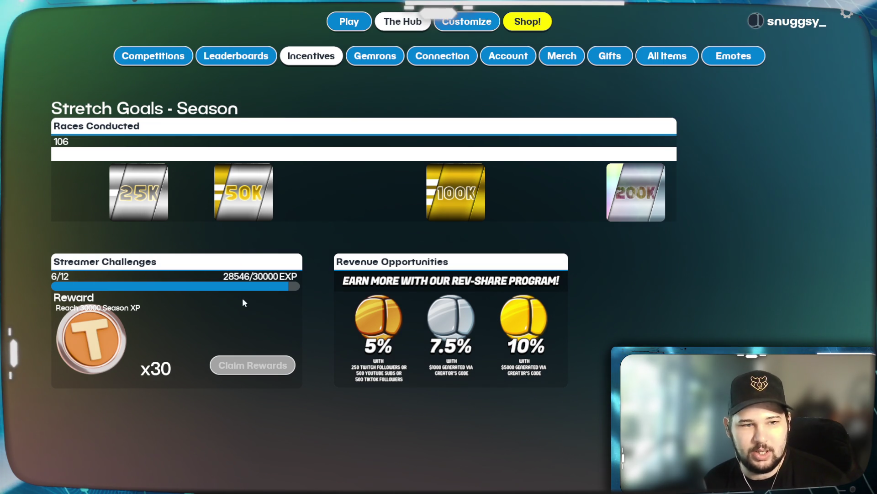
{"action": "left_click", "coordinate": [471, 20]}
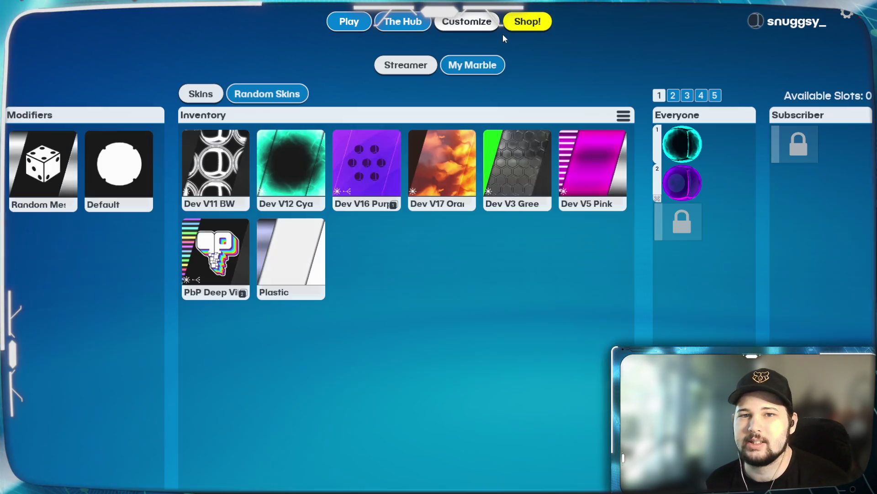
{"action": "left_click", "coordinate": [355, 28]}
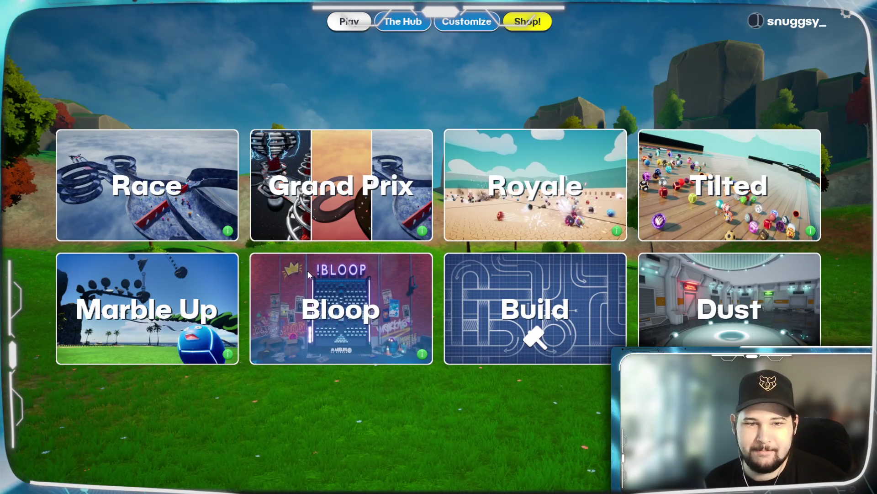
- Pick the Royale mode, start the Bumper Ballz map with bots, and join the waiting arena
{"action": "left_click", "coordinate": [503, 206]}
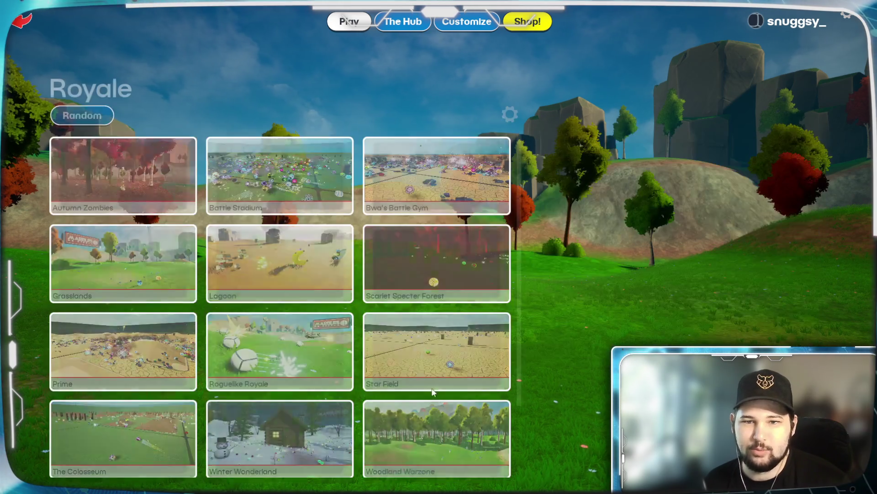
{"action": "scroll", "coordinate": [440, 402], "scroll_direction": "down", "scroll_amount": 2}
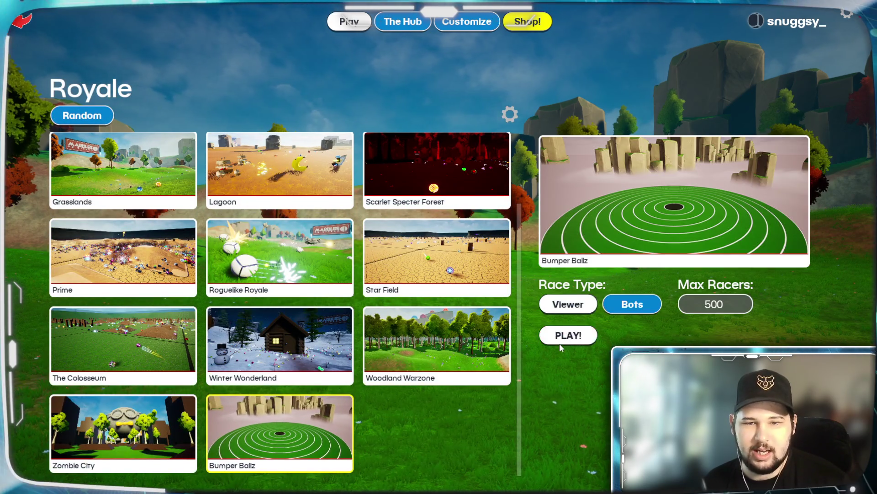
{"action": "left_click", "coordinate": [560, 343]}
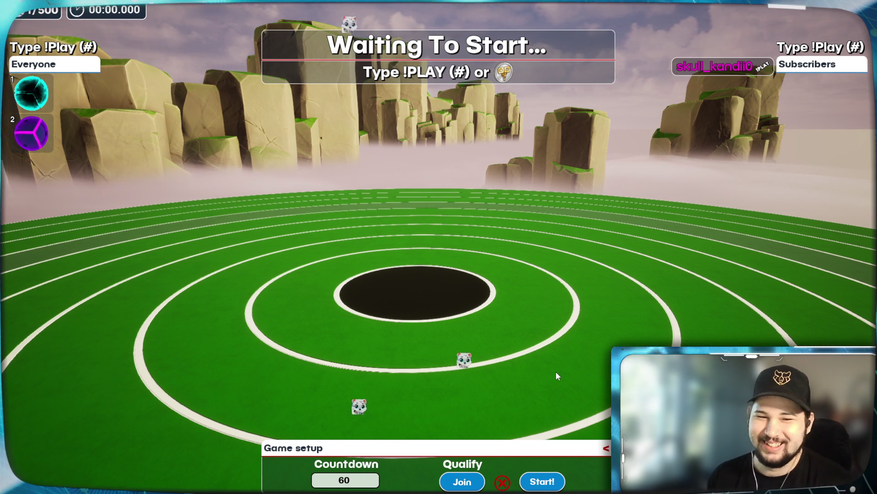
{"action": "left_click", "coordinate": [462, 481]}
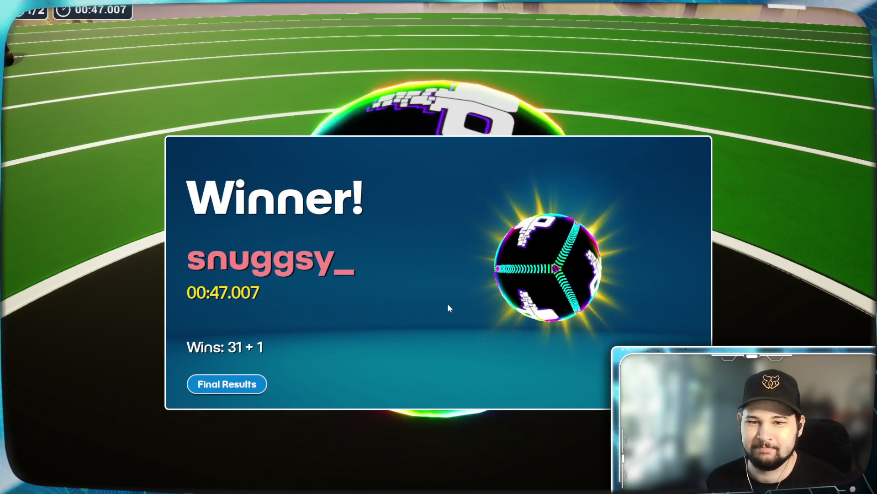
- Continue from the 00:47.007 Winner screen to the race results
{"action": "left_click", "coordinate": [222, 383]}
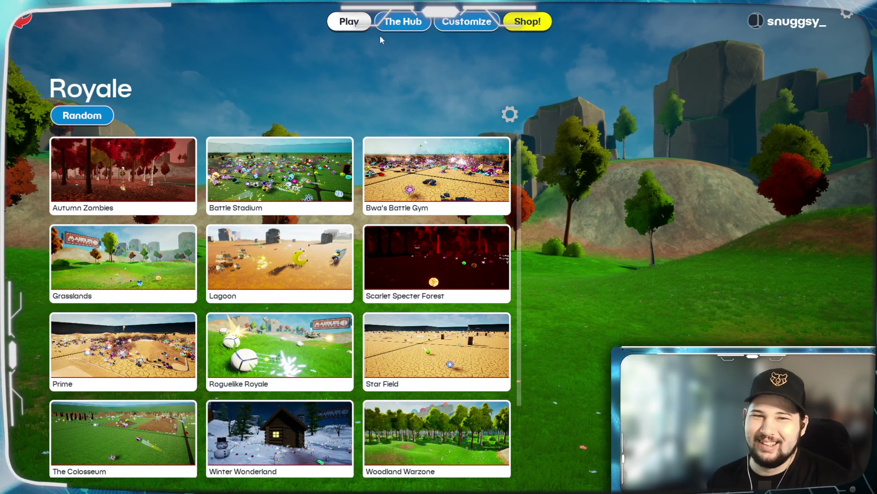
- Open the marble skins inventory, then the Shop's Featured page showing the Gelato skin
{"action": "left_click", "coordinate": [473, 31]}
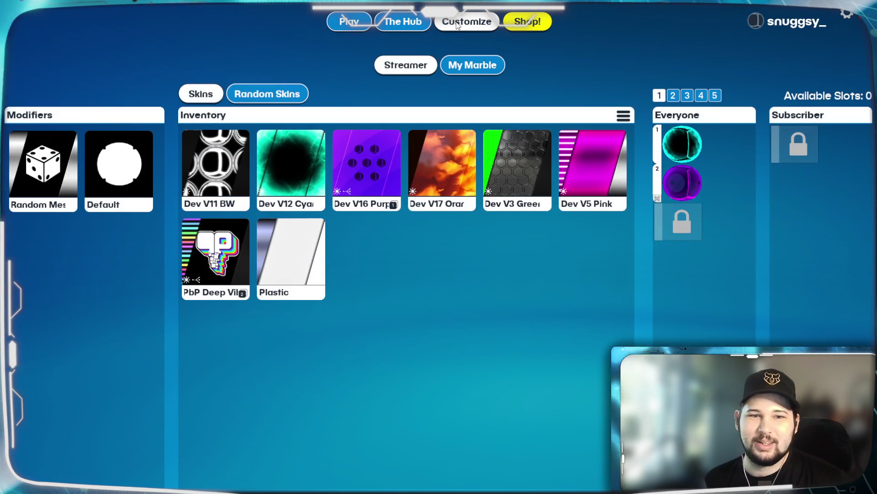
{"action": "left_click", "coordinate": [523, 25]}
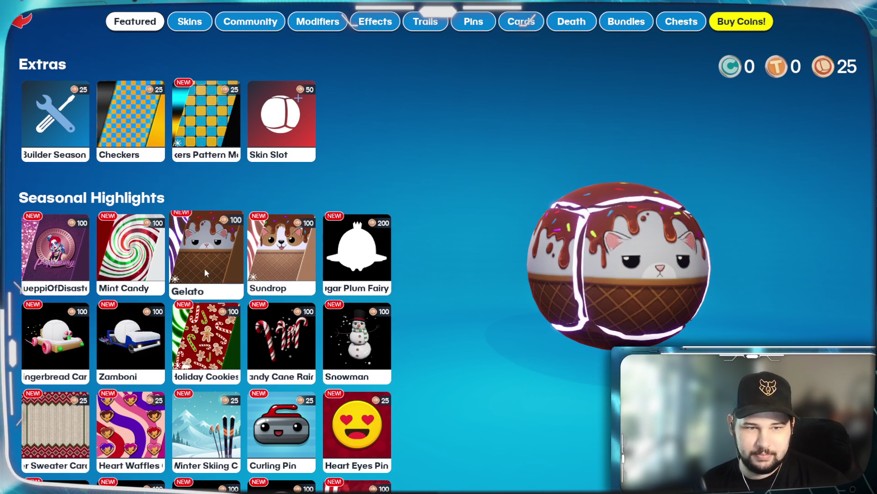
{"action": "scroll", "coordinate": [264, 253], "scroll_direction": "down", "scroll_amount": 2}
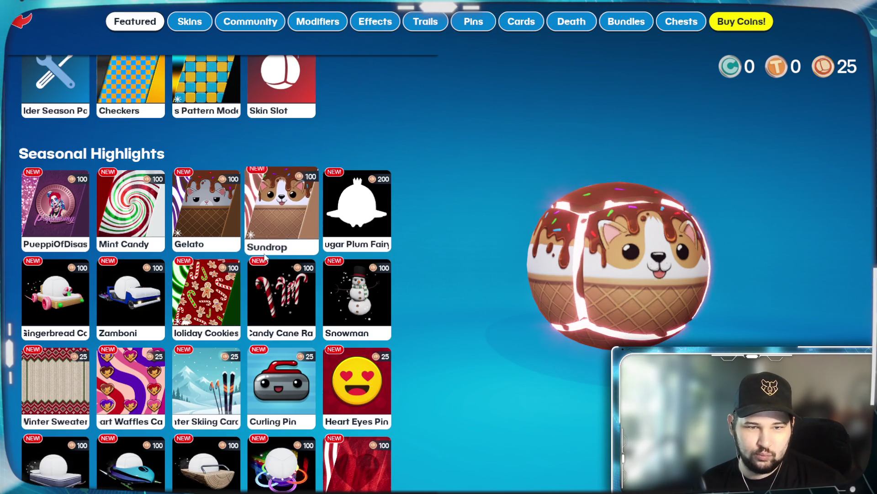
{"action": "scroll", "coordinate": [264, 253], "scroll_direction": "down", "scroll_amount": 6}
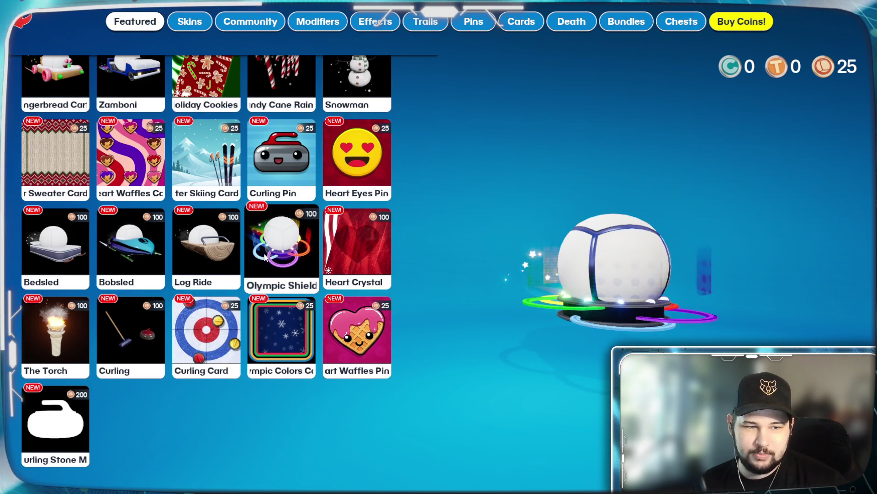
{"action": "scroll", "coordinate": [264, 258], "scroll_direction": "up", "scroll_amount": 8}
{"action": "scroll", "coordinate": [264, 255], "scroll_direction": "up", "scroll_amount": 1}
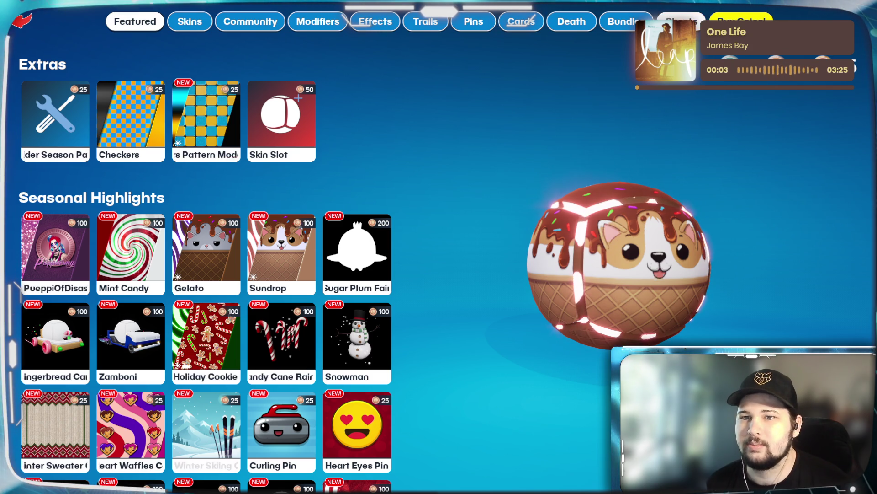
{"action": "left_click", "coordinate": [681, 22]}
{"action": "mouse_move", "coordinate": [747, 72]}
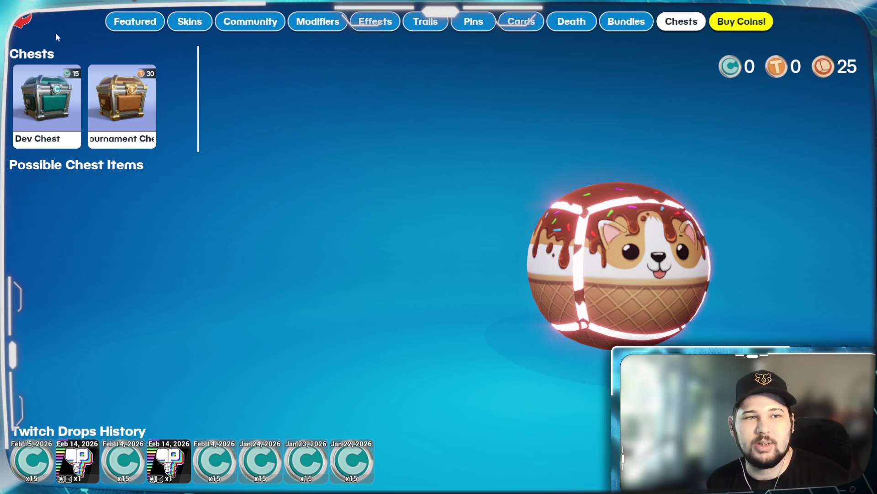
{"action": "left_click", "coordinate": [21, 20]}
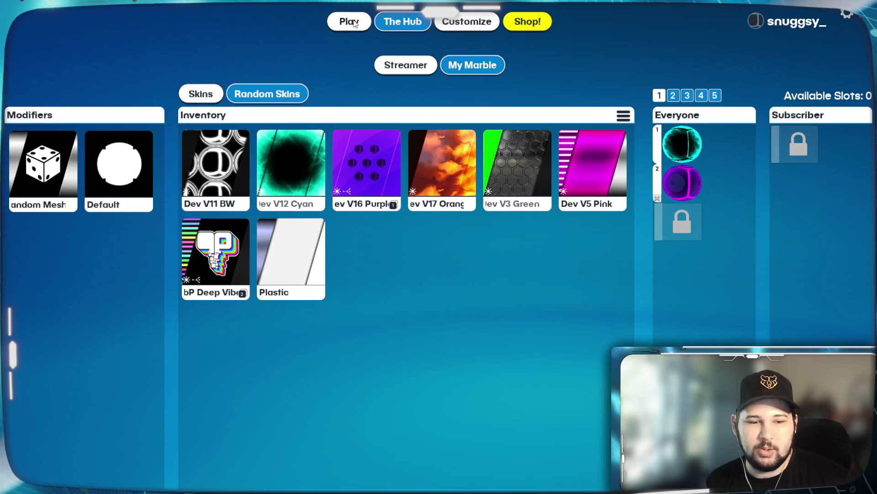
{"action": "left_click", "coordinate": [355, 23]}
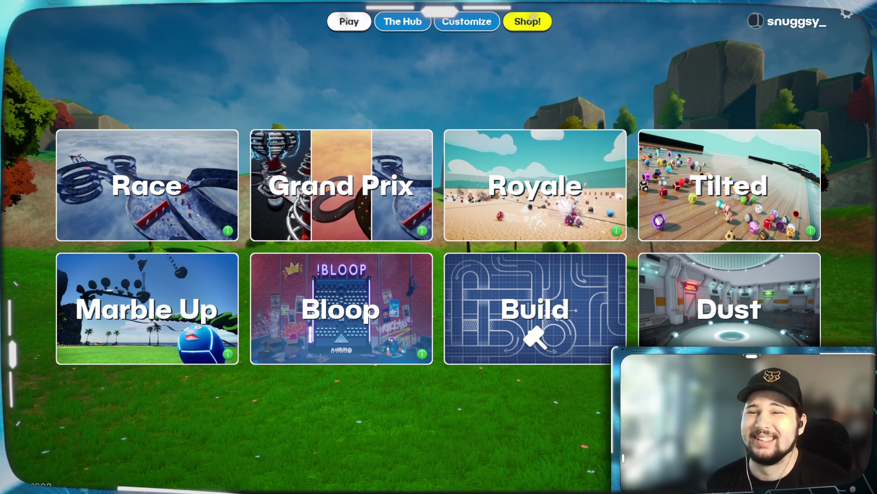
- Quit the Marbles on Stream game, confirming the quit prompt
{"action": "key", "text": "Escape"}
{"action": "left_click", "coordinate": [407, 301]}
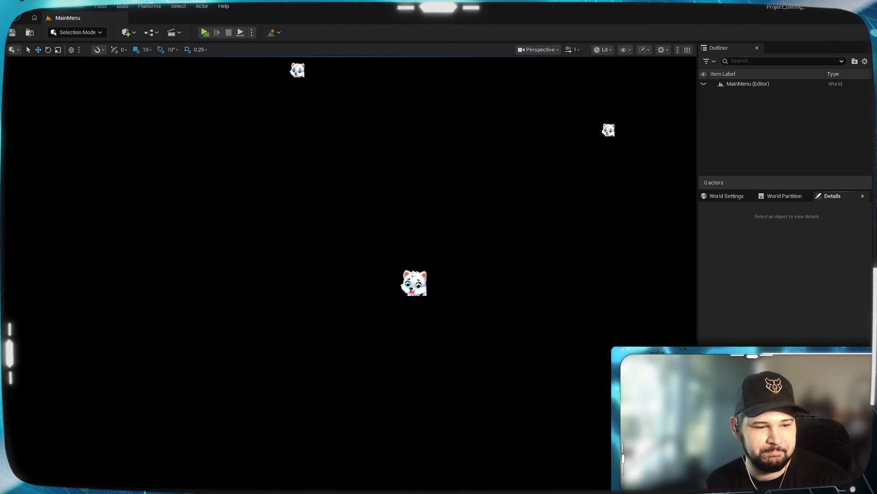
- Move the floating asset browser aside and pan across the Create and Assign MID macro graph
{"action": "mouse_move", "coordinate": [395, 231]}
{"action": "left_mouse_down"}
{"action": "mouse_move", "coordinate": [370, 294]}
{"action": "mouse_move", "coordinate": [333, 331]}
{"action": "left_mouse_up"}
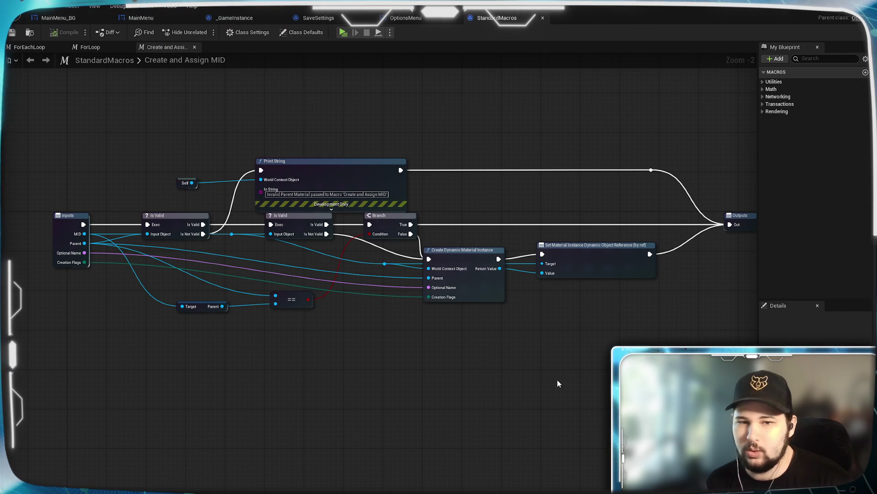
{"action": "left_click_drag", "start_coordinate": [556, 392], "coordinate": [526, 389]}
{"action": "scroll", "coordinate": [525, 389], "scroll_direction": "down", "scroll_amount": 2}
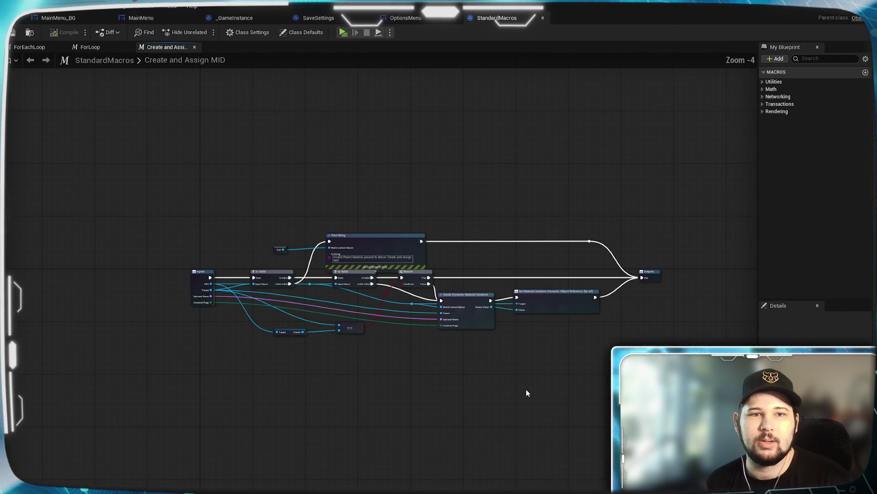
{"action": "right_click", "coordinate": [472, 368]}
{"action": "left_click", "coordinate": [434, 366]}
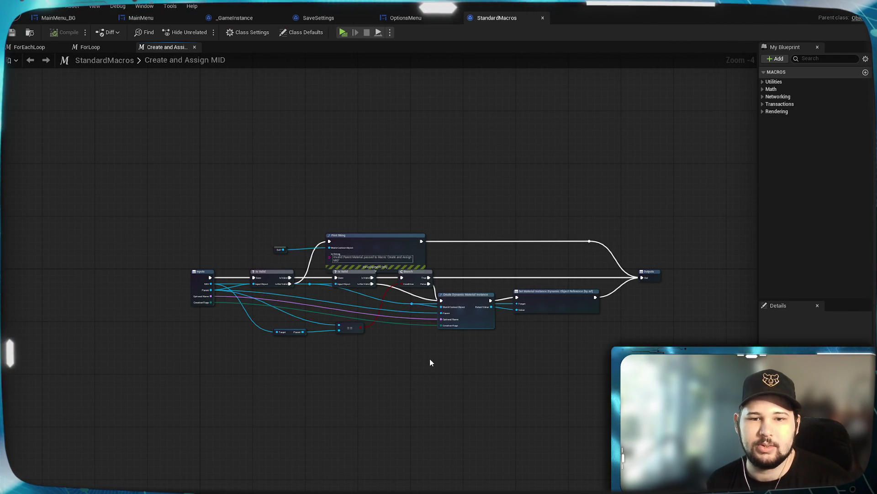
- Zoom in to inspect the macro's nodes, then start a Play In Editor preview with Alt+P
{"action": "scroll", "coordinate": [431, 361], "scroll_direction": "up", "scroll_amount": 4}
{"action": "right_click", "coordinate": [431, 360]}
{"action": "left_click", "coordinate": [338, 348]}
{"action": "right_click", "coordinate": [338, 348]}
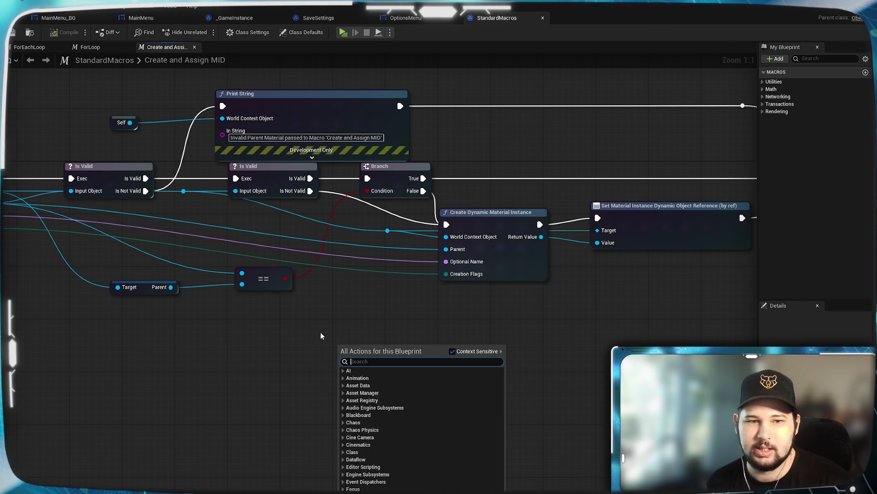
{"action": "left_click", "coordinate": [304, 337]}
{"action": "scroll", "coordinate": [300, 330], "scroll_direction": "down", "scroll_amount": 1}
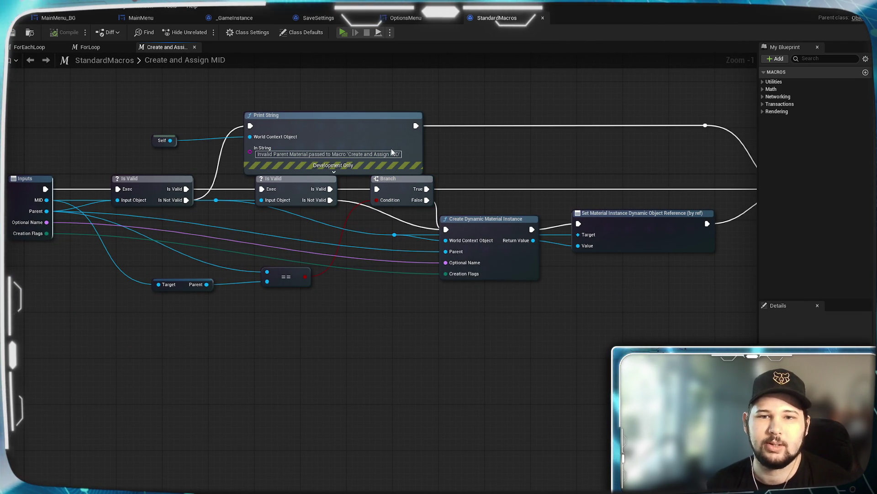
{"action": "key", "text": "alt+p"}
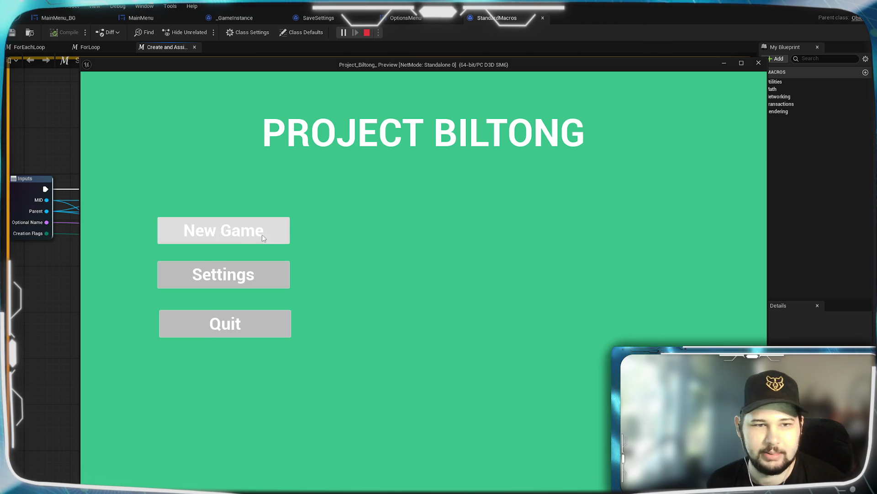
- Open the game's settings and browse the Resolution list, closing it without changes
{"action": "left_click", "coordinate": [249, 279]}
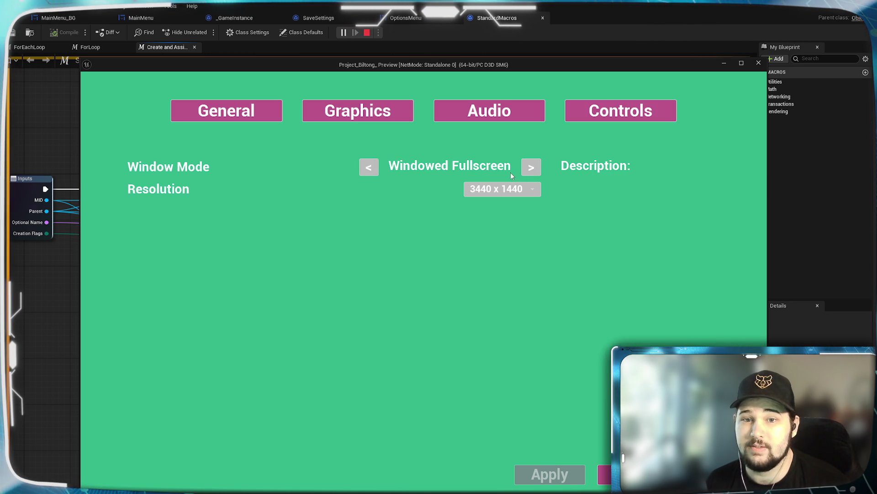
{"action": "left_click", "coordinate": [532, 192]}
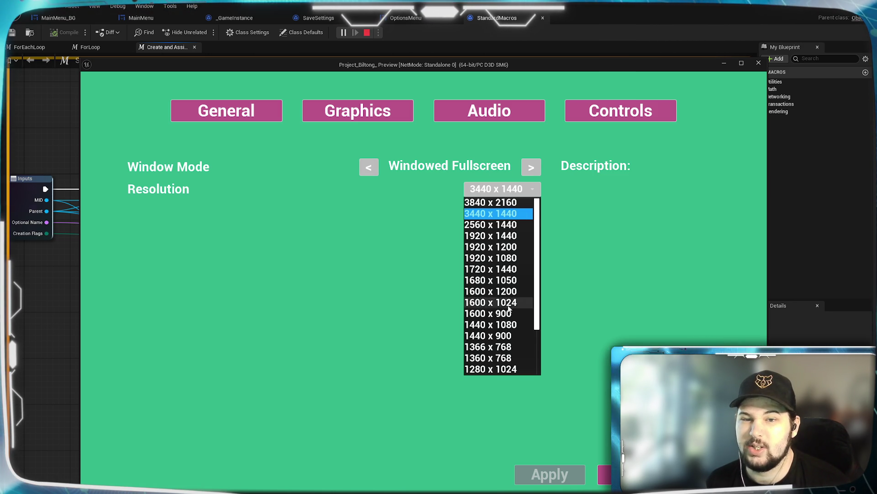
{"action": "scroll", "coordinate": [507, 309], "scroll_direction": "down", "scroll_amount": 3}
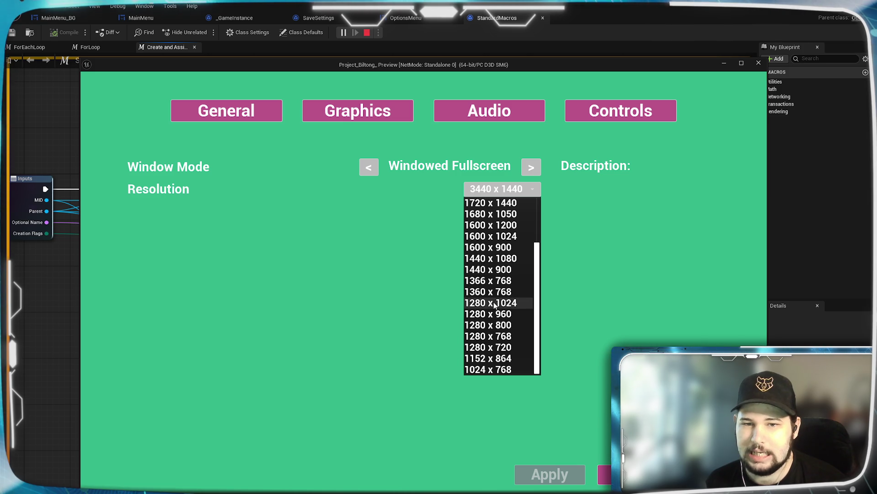
{"action": "scroll", "coordinate": [490, 316], "scroll_direction": "up", "scroll_amount": 1}
{"action": "scroll", "coordinate": [490, 316], "scroll_direction": "down", "scroll_amount": 1}
{"action": "scroll", "coordinate": [498, 311], "scroll_direction": "up", "scroll_amount": 3}
{"action": "scroll", "coordinate": [510, 274], "scroll_direction": "down", "scroll_amount": 3}
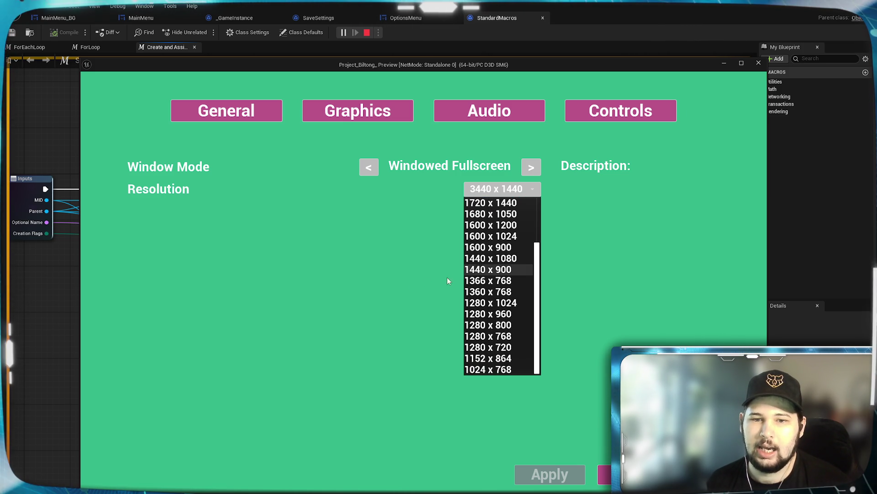
{"action": "scroll", "coordinate": [483, 284], "scroll_direction": "up", "scroll_amount": 3}
{"action": "left_click", "coordinate": [566, 245]}
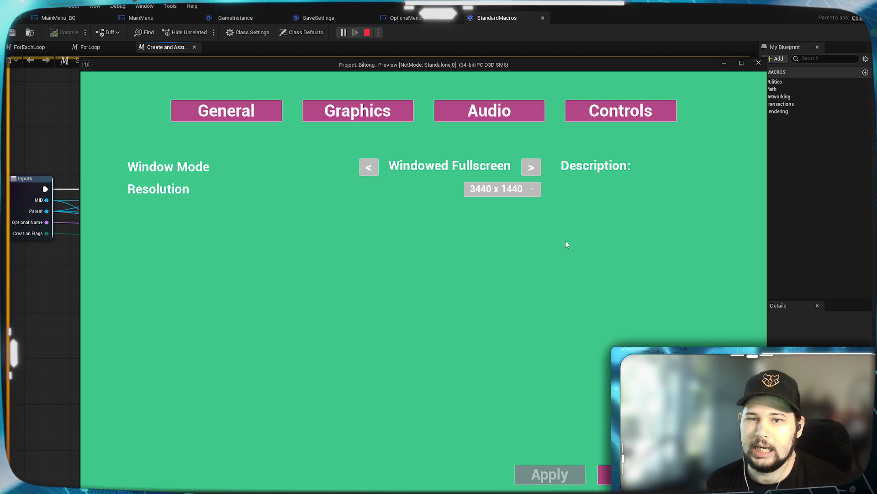
- Flip between the General and Graphics pages, go Back to the main menu, and stop the preview
{"action": "left_click", "coordinate": [351, 112]}
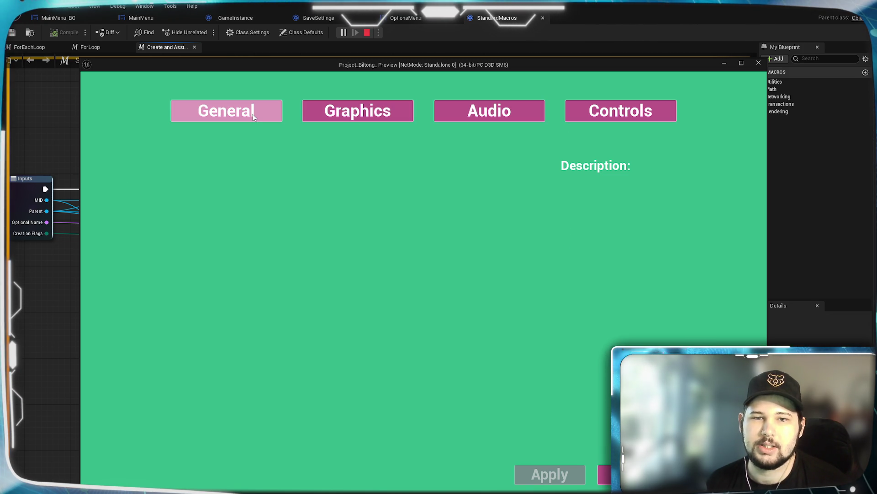
{"action": "left_click", "coordinate": [254, 117]}
{"action": "left_click", "coordinate": [341, 111]}
{"action": "left_click", "coordinate": [273, 109]}
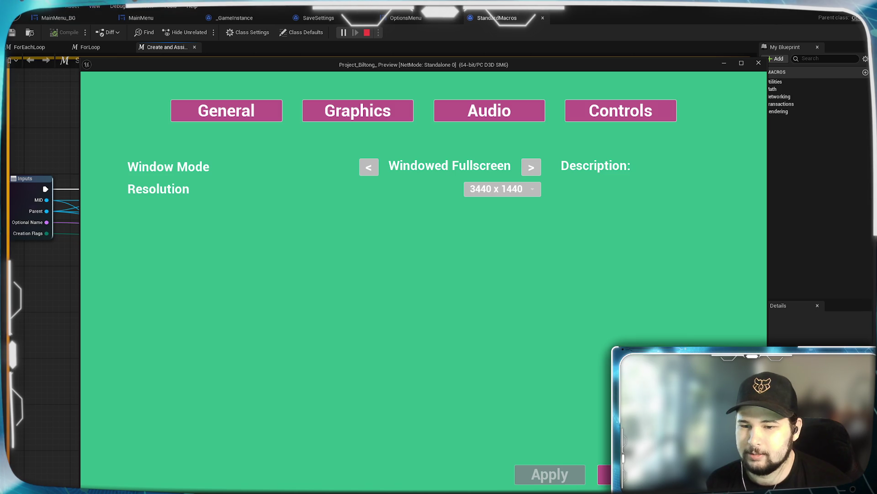
{"action": "left_click", "coordinate": [605, 474]}
{"action": "left_click", "coordinate": [225, 323]}
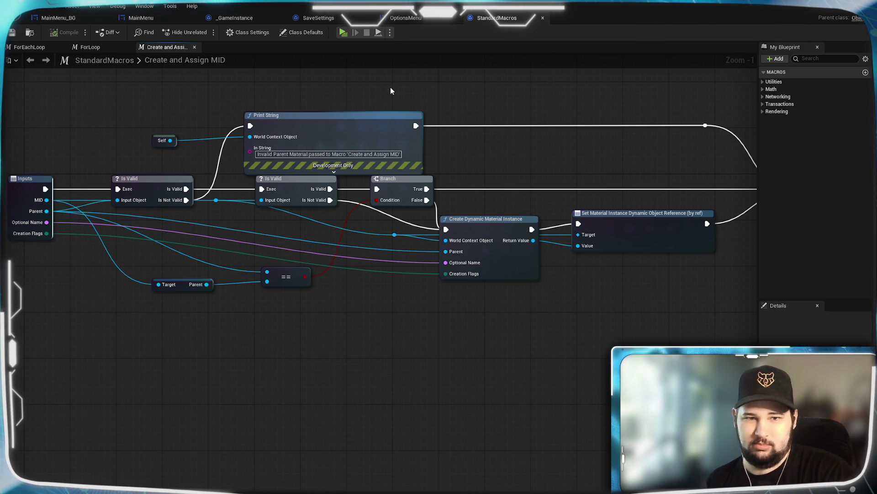
- Close the Create and Assign MID, ForLoop and ForEachLoop tabs, then the StandardMacros window
{"action": "mouse_move", "coordinate": [388, 92]}
{"action": "left_mouse_down"}
{"action": "mouse_move", "coordinate": [412, 92]}
{"action": "mouse_move", "coordinate": [372, 96]}
{"action": "mouse_move", "coordinate": [388, 92]}
{"action": "left_mouse_up"}
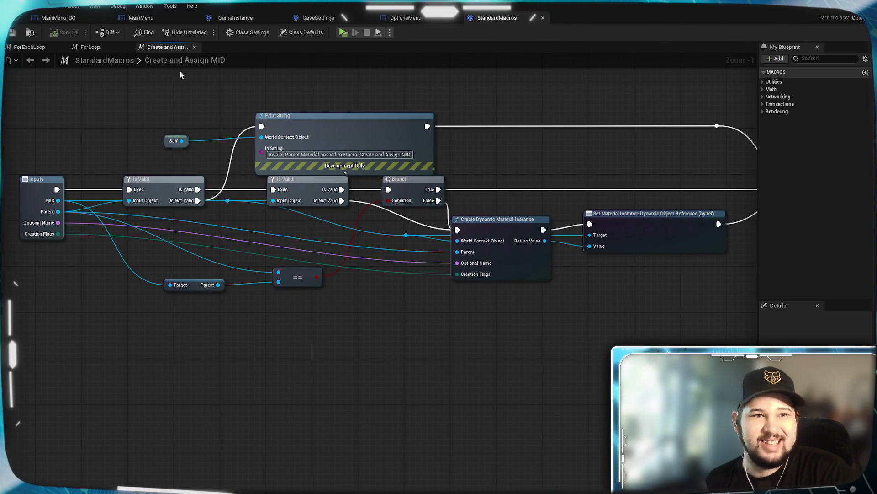
{"action": "left_click", "coordinate": [194, 48]}
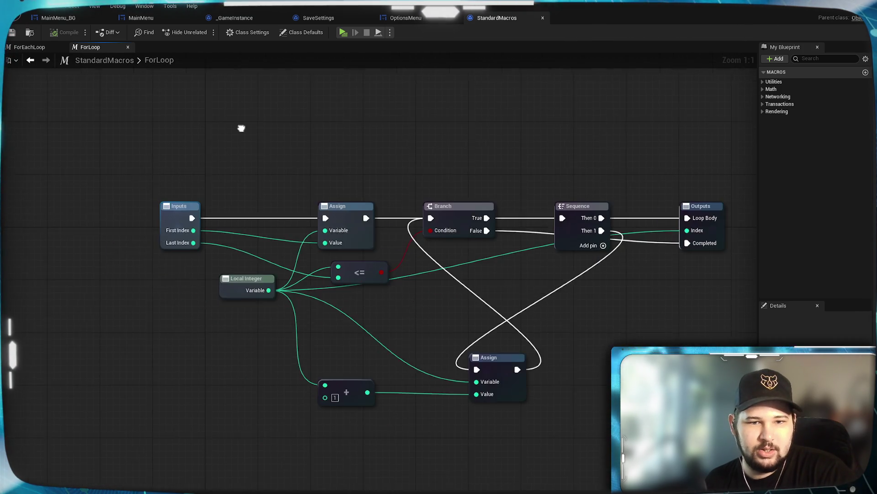
{"action": "left_click", "coordinate": [128, 47]}
{"action": "left_click", "coordinate": [61, 48]}
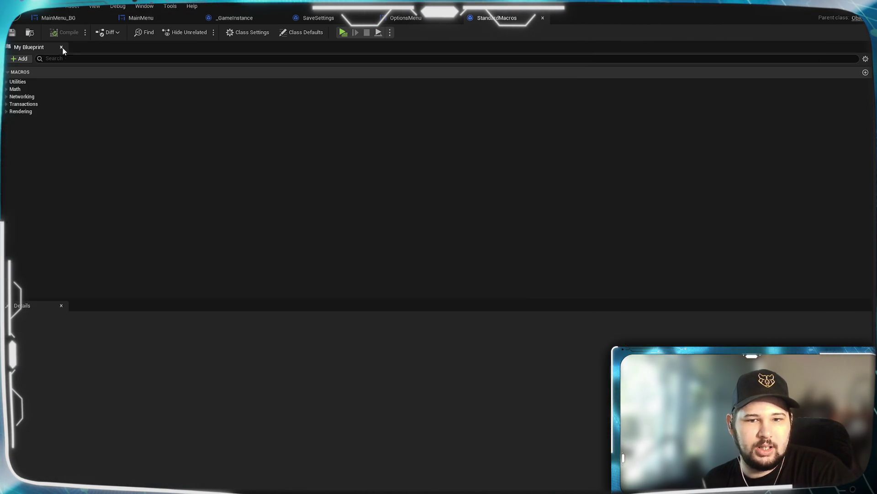
{"action": "left_click", "coordinate": [543, 18]}
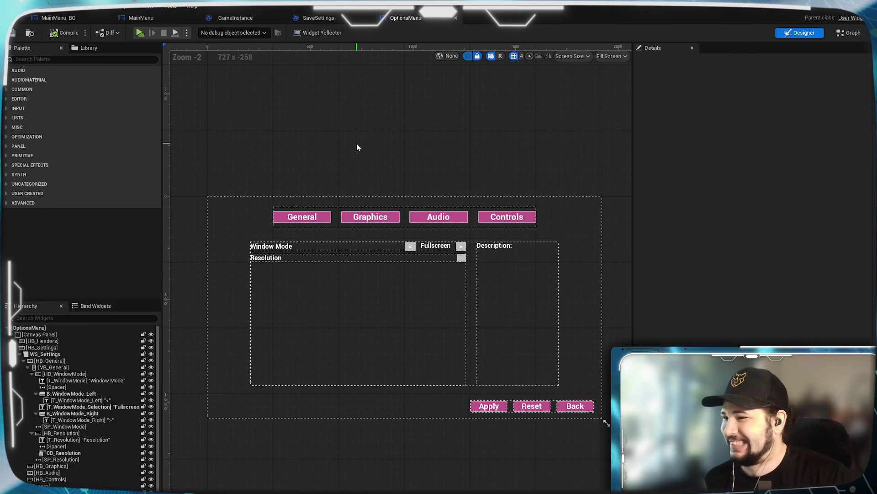
- Scroll the OptionsMenu widget editor and switch it to the Graph view
{"action": "scroll", "coordinate": [344, 174], "scroll_direction": "up", "scroll_amount": 1}
{"action": "scroll", "coordinate": [347, 141], "scroll_direction": "up", "scroll_amount": 1}
{"action": "scroll", "coordinate": [348, 141], "scroll_direction": "down", "scroll_amount": 2}
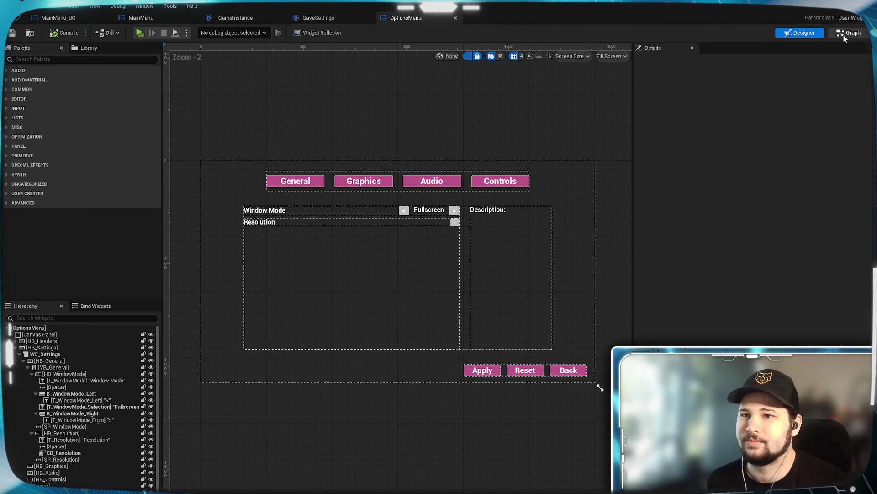
{"action": "left_click", "coordinate": [843, 34]}
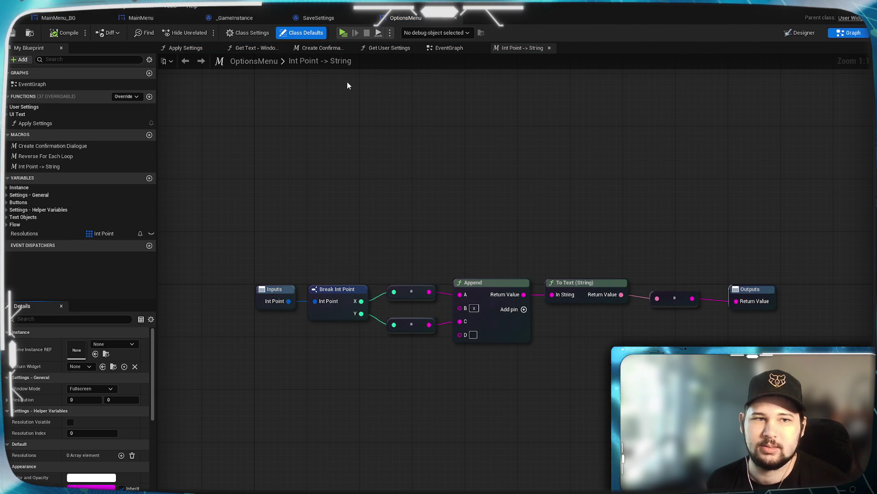
- Expand the General, Graphics, Audio and Controls categories in SaveSettings' My Blueprint panel, then close it
{"action": "left_click", "coordinate": [319, 18]}
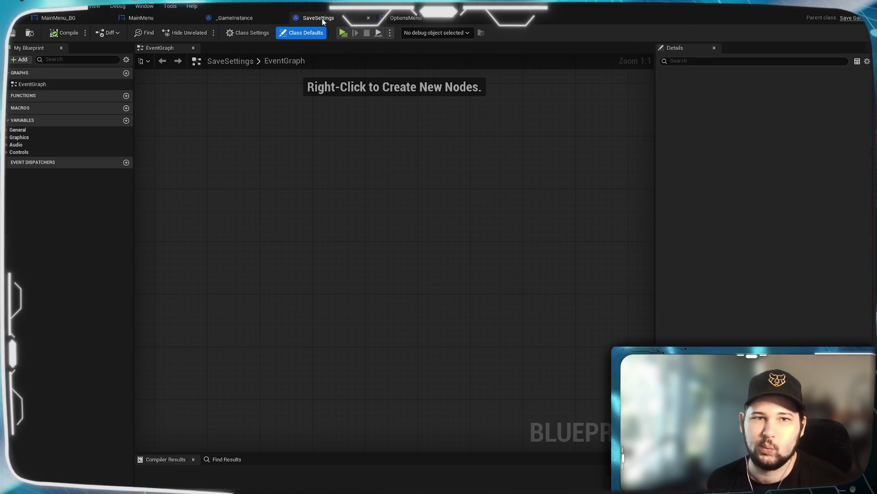
{"action": "left_click", "coordinate": [7, 130]}
{"action": "left_click", "coordinate": [6, 191]}
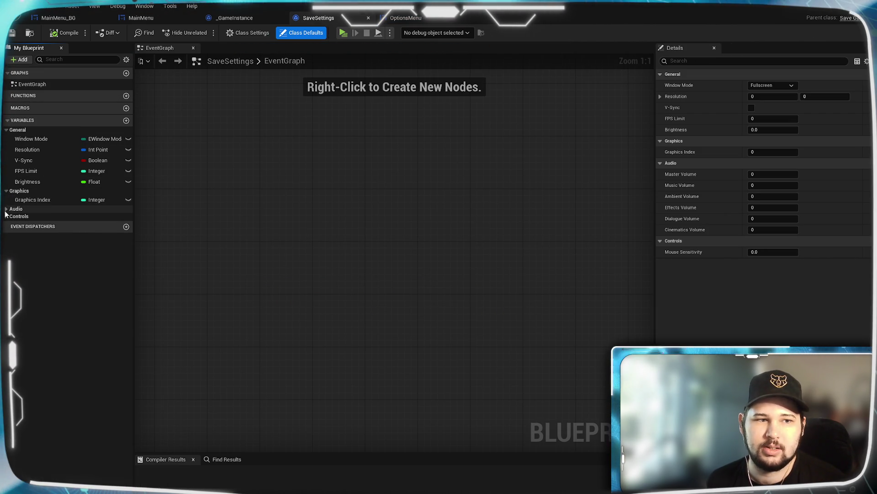
{"action": "left_click", "coordinate": [7, 208]}
{"action": "left_click", "coordinate": [7, 281]}
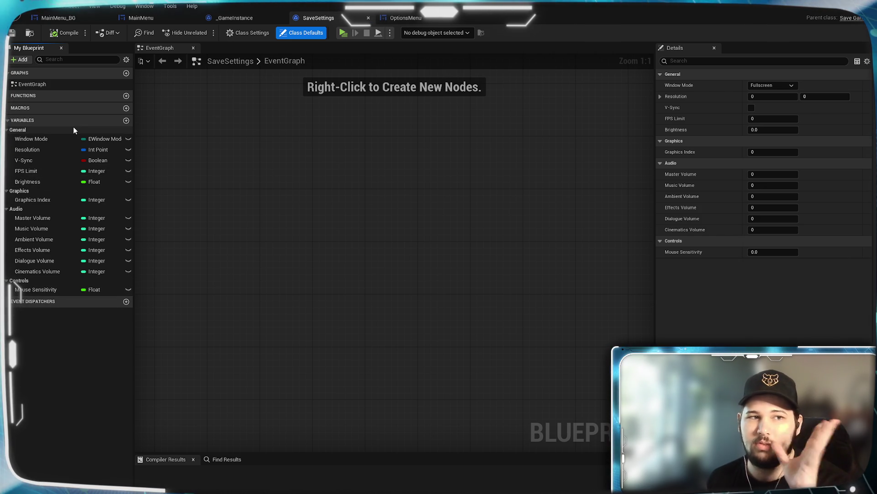
{"action": "left_click", "coordinate": [368, 18]}
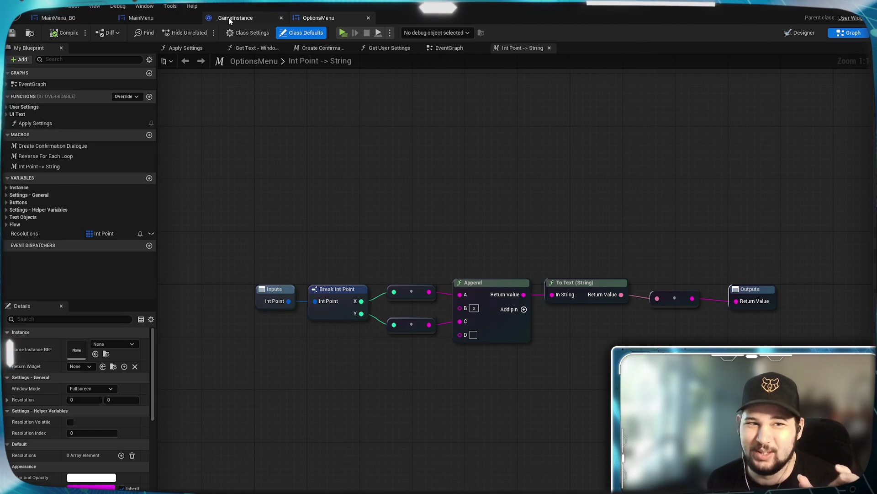
- Browse _GameInstance's four settings groups and the Save_Settings - Variables macro's SET nodes
{"action": "left_click", "coordinate": [229, 18]}
{"action": "scroll", "coordinate": [413, 270], "scroll_direction": "down", "scroll_amount": 2}
{"action": "mouse_move", "coordinate": [413, 270]}
{"action": "left_mouse_down"}
{"action": "mouse_move", "coordinate": [347, 187]}
{"action": "mouse_move", "coordinate": [456, 239]}
{"action": "left_mouse_up"}
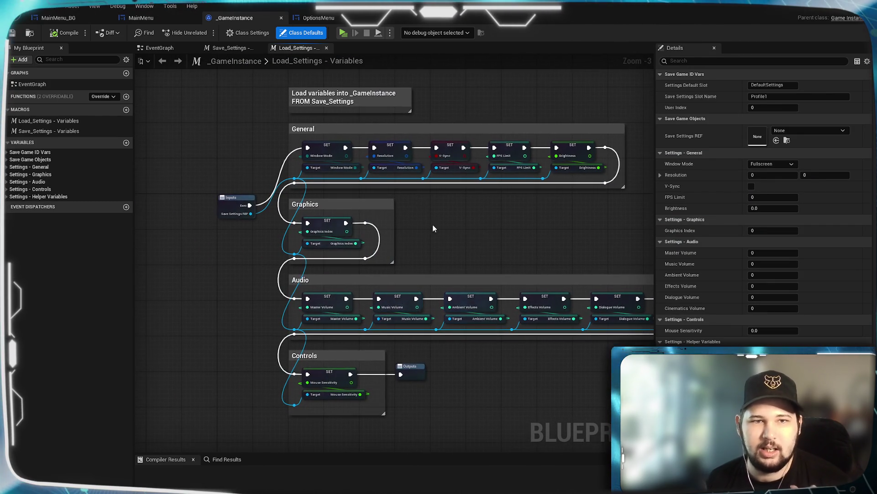
{"action": "left_click", "coordinate": [230, 48]}
{"action": "mouse_move", "coordinate": [511, 169]}
{"action": "left_mouse_down"}
{"action": "mouse_move", "coordinate": [399, 228]}
{"action": "mouse_move", "coordinate": [514, 211]}
{"action": "mouse_move", "coordinate": [365, 200]}
{"action": "mouse_move", "coordinate": [492, 165]}
{"action": "mouse_move", "coordinate": [492, 182]}
{"action": "mouse_move", "coordinate": [399, 199]}
{"action": "mouse_move", "coordinate": [580, 210]}
{"action": "mouse_move", "coordinate": [470, 182]}
{"action": "left_mouse_up"}
{"action": "scroll", "coordinate": [365, 201], "scroll_direction": "down", "scroll_amount": 1}
{"action": "scroll", "coordinate": [365, 202], "scroll_direction": "down", "scroll_amount": 1}
{"action": "scroll", "coordinate": [452, 190], "scroll_direction": "down", "scroll_amount": 1}
{"action": "scroll", "coordinate": [470, 182], "scroll_direction": "up", "scroll_amount": 1}
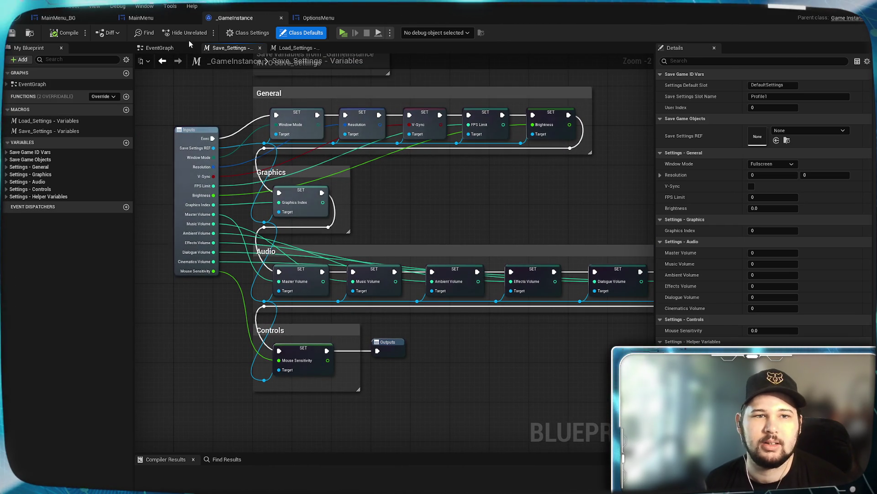
- View the Save Settings group in _GameInstance's EventGraph before returning to OptionsMenu
{"action": "left_click", "coordinate": [158, 47]}
{"action": "mouse_move", "coordinate": [177, 250]}
{"action": "left_mouse_down"}
{"action": "mouse_move", "coordinate": [177, 269]}
{"action": "mouse_move", "coordinate": [274, 119]}
{"action": "left_mouse_up"}
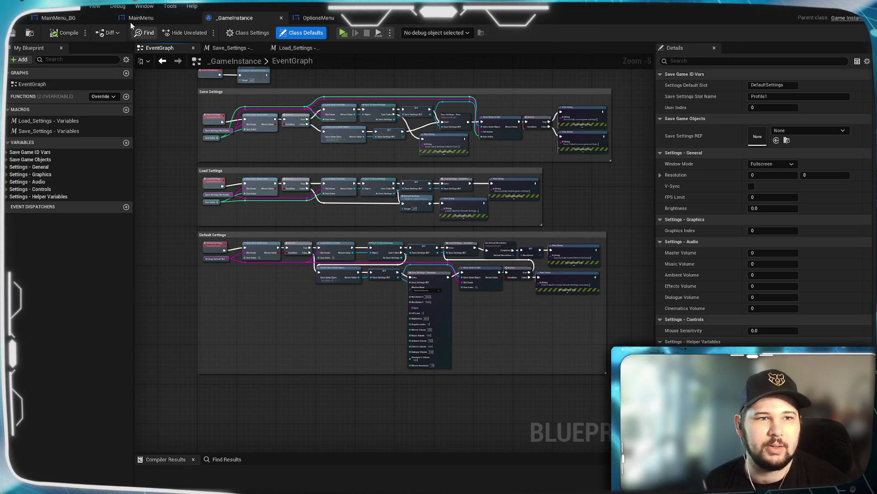
{"action": "left_click", "coordinate": [319, 18]}
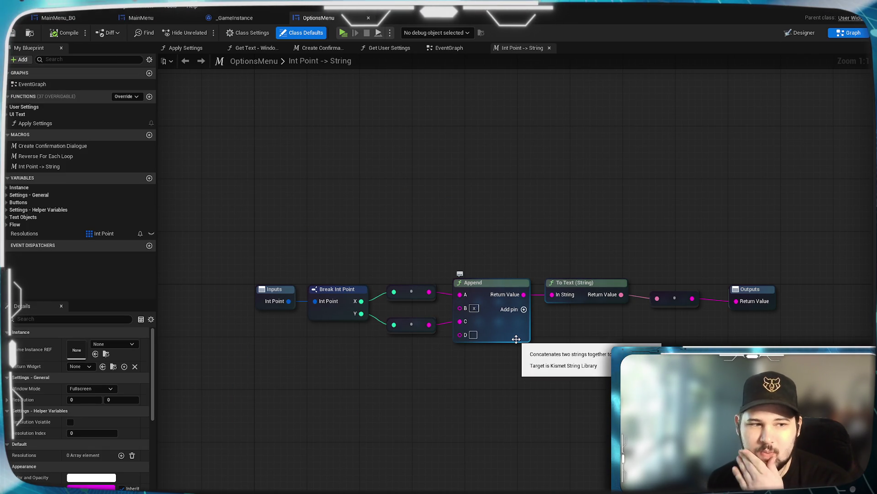
- Survey the OptionsMenu EventGraph, enlarging the Load User's Settings, Window Mode and Resolution groups
{"action": "mouse_move", "coordinate": [545, 397]}
{"action": "left_mouse_down"}
{"action": "mouse_move", "coordinate": [474, 402]}
{"action": "mouse_move", "coordinate": [523, 375]}
{"action": "left_mouse_up"}
{"action": "left_click", "coordinate": [450, 48]}
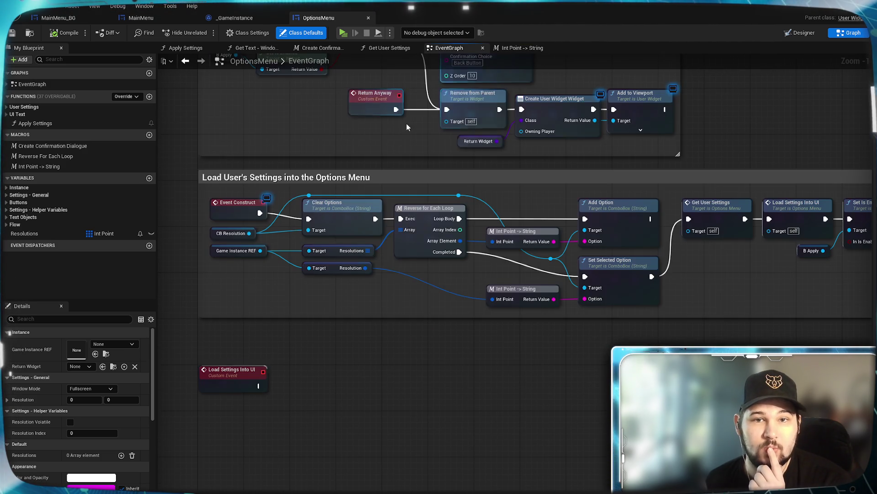
{"action": "scroll", "coordinate": [431, 342], "scroll_direction": "down", "scroll_amount": 3}
{"action": "mouse_move", "coordinate": [434, 416]}
{"action": "left_mouse_down"}
{"action": "mouse_move", "coordinate": [408, 456]}
{"action": "mouse_move", "coordinate": [663, 231]}
{"action": "mouse_move", "coordinate": [621, 192]}
{"action": "mouse_move", "coordinate": [619, 175]}
{"action": "mouse_move", "coordinate": [616, 277]}
{"action": "left_mouse_up"}
{"action": "scroll", "coordinate": [622, 192], "scroll_direction": "up", "scroll_amount": 2}
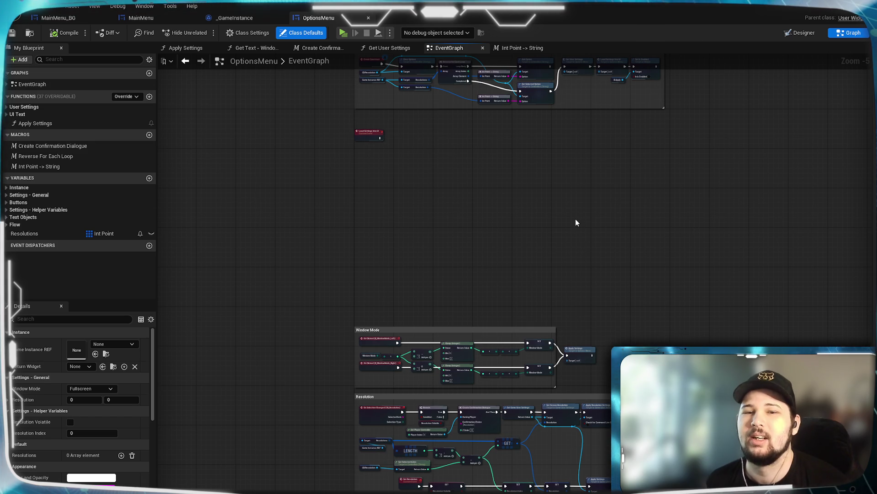
{"action": "left_click_drag", "start_coordinate": [515, 225], "coordinate": [542, 317]}
{"action": "scroll", "coordinate": [514, 286], "scroll_direction": "up", "scroll_amount": 4}
{"action": "scroll", "coordinate": [514, 285], "scroll_direction": "down", "scroll_amount": 3}
{"action": "mouse_move", "coordinate": [515, 286]}
{"action": "left_mouse_down"}
{"action": "mouse_move", "coordinate": [462, 221]}
{"action": "mouse_move", "coordinate": [454, 321]}
{"action": "mouse_move", "coordinate": [481, 343]}
{"action": "mouse_move", "coordinate": [471, 254]}
{"action": "left_mouse_up"}
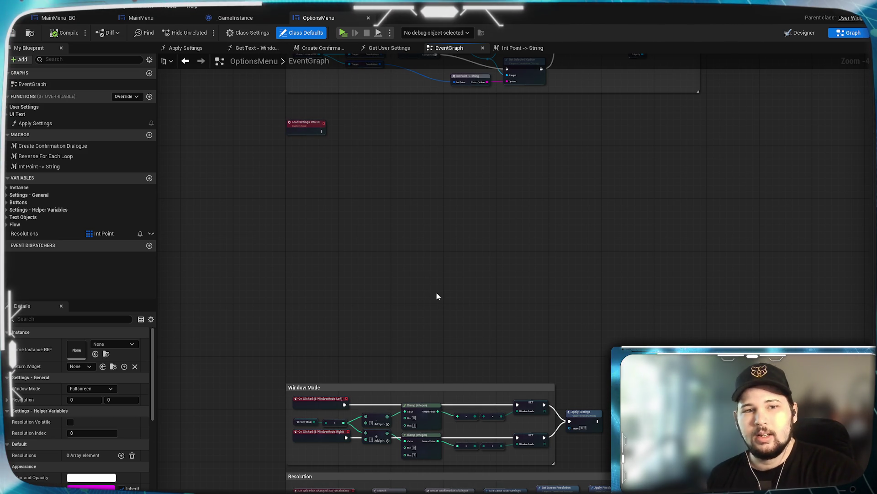
{"action": "mouse_move", "coordinate": [442, 316]}
{"action": "left_mouse_down"}
{"action": "mouse_move", "coordinate": [464, 180]}
{"action": "mouse_move", "coordinate": [429, 126]}
{"action": "left_mouse_up"}
{"action": "left_click_drag", "start_coordinate": [596, 141], "coordinate": [596, 169]}
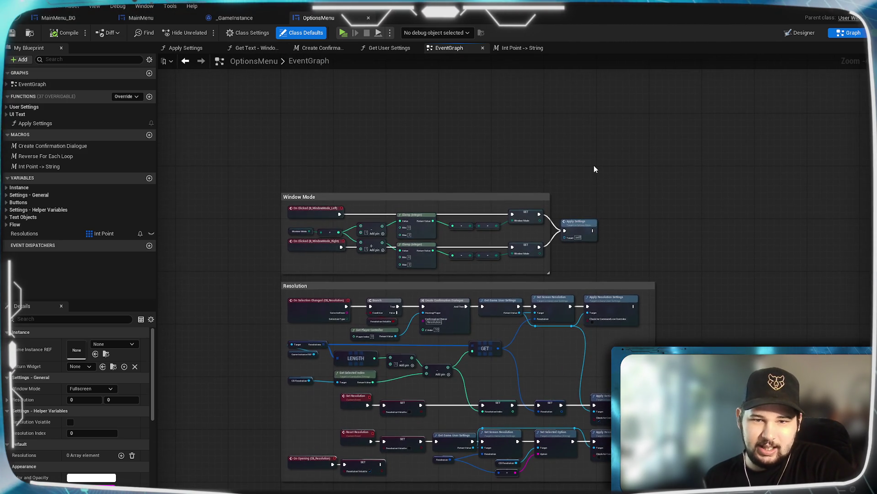
{"action": "scroll", "coordinate": [595, 169], "scroll_direction": "up", "scroll_amount": 3}
{"action": "left_click_drag", "start_coordinate": [493, 196], "coordinate": [666, 143]}
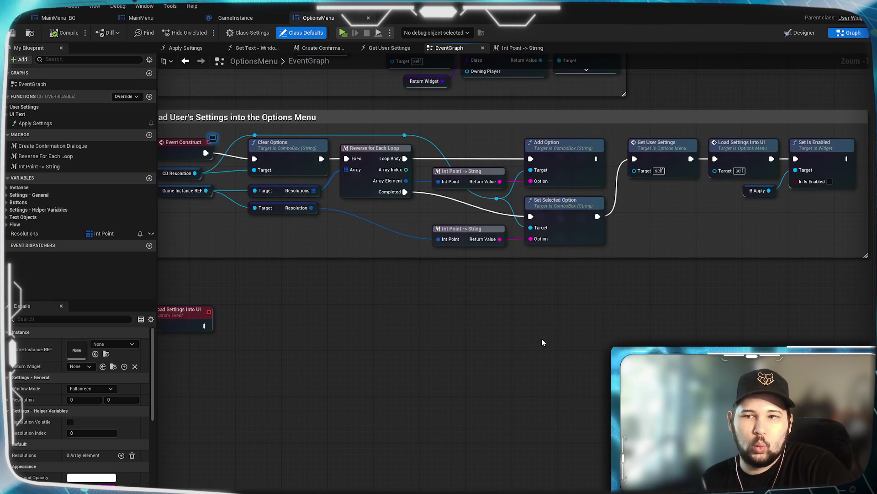
- Pan past Load User's Settings to frame the Load Settings Into UI event below it
{"action": "mouse_move", "coordinate": [541, 338]}
{"action": "left_mouse_down"}
{"action": "mouse_move", "coordinate": [361, 341]}
{"action": "mouse_move", "coordinate": [644, 350]}
{"action": "mouse_move", "coordinate": [392, 382]}
{"action": "mouse_move", "coordinate": [500, 302]}
{"action": "left_mouse_up"}
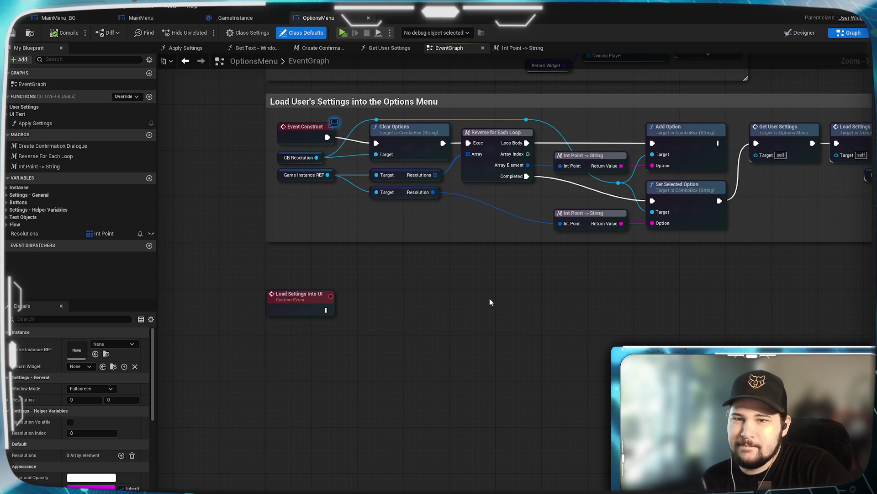
{"action": "mouse_move", "coordinate": [463, 362]}
{"action": "left_mouse_down"}
{"action": "mouse_move", "coordinate": [413, 279]}
{"action": "mouse_move", "coordinate": [390, 307]}
{"action": "mouse_move", "coordinate": [532, 359]}
{"action": "left_mouse_up"}
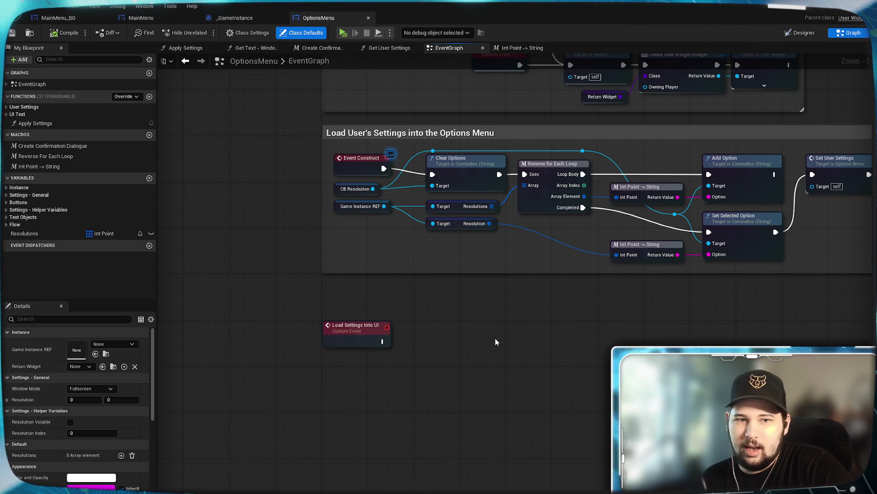
{"action": "mouse_move", "coordinate": [561, 332]}
{"action": "left_mouse_down"}
{"action": "mouse_move", "coordinate": [231, 323]}
{"action": "mouse_move", "coordinate": [267, 314]}
{"action": "mouse_move", "coordinate": [253, 433]}
{"action": "mouse_move", "coordinate": [196, 223]}
{"action": "left_mouse_up"}
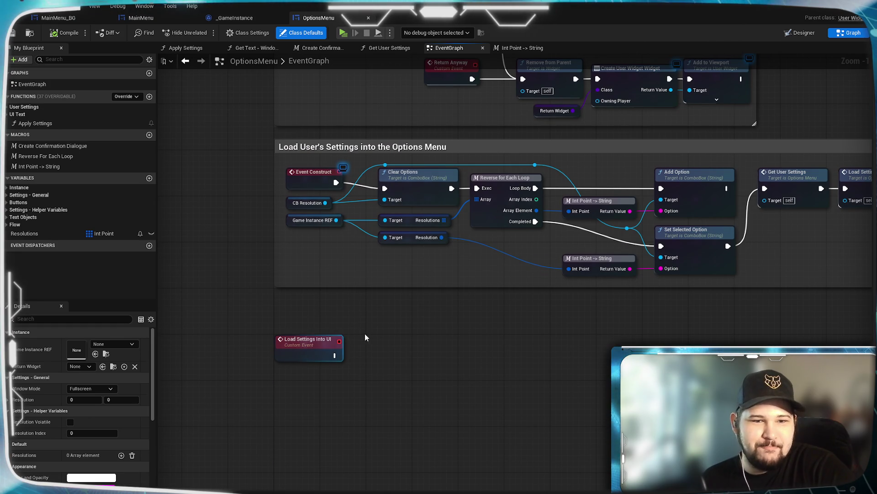
{"action": "left_click_drag", "start_coordinate": [376, 406], "coordinate": [327, 335]}
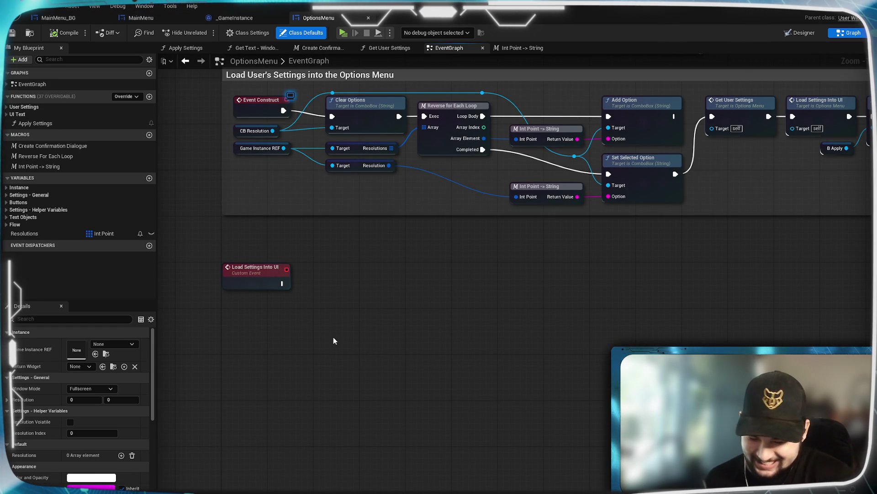
{"action": "scroll", "coordinate": [339, 329], "scroll_direction": "up", "scroll_amount": 1}
{"action": "left_click_drag", "start_coordinate": [339, 328], "coordinate": [327, 281]}
{"action": "scroll", "coordinate": [330, 268], "scroll_direction": "down", "scroll_amount": 1}
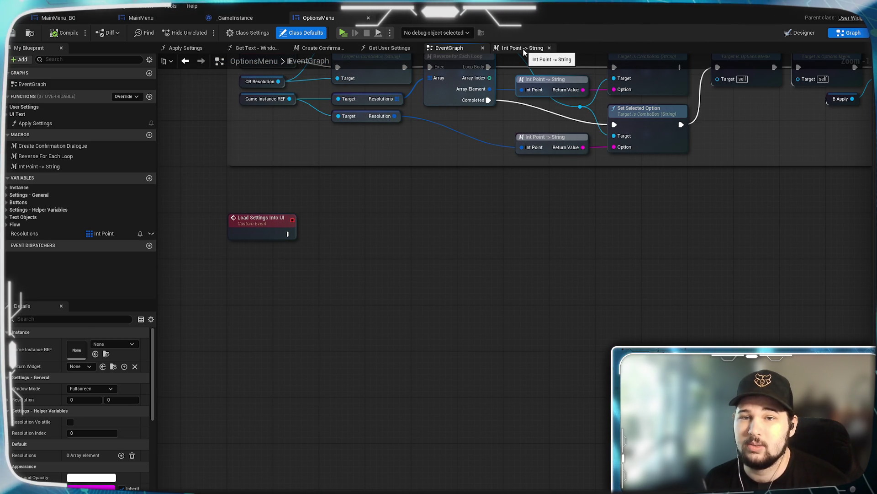
{"action": "left_click", "coordinate": [794, 32]}
{"action": "scroll", "coordinate": [402, 274], "scroll_direction": "up", "scroll_amount": 3}
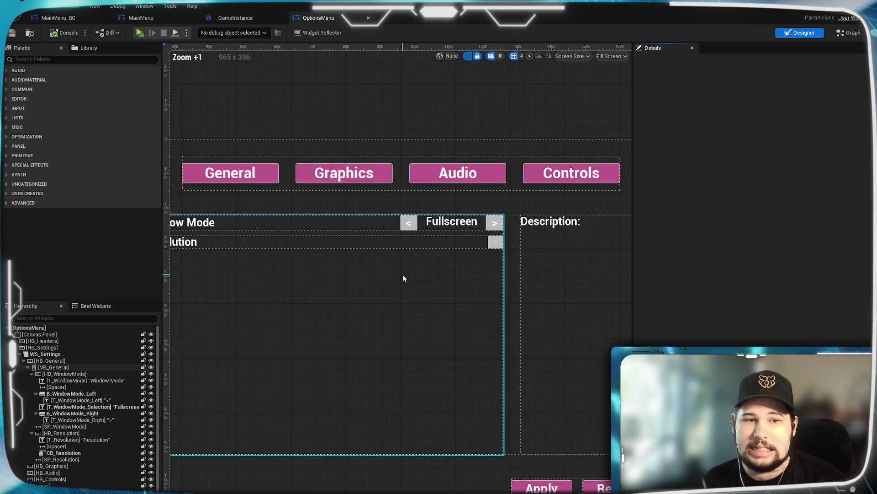
{"action": "scroll", "coordinate": [405, 269], "scroll_direction": "down", "scroll_amount": 1}
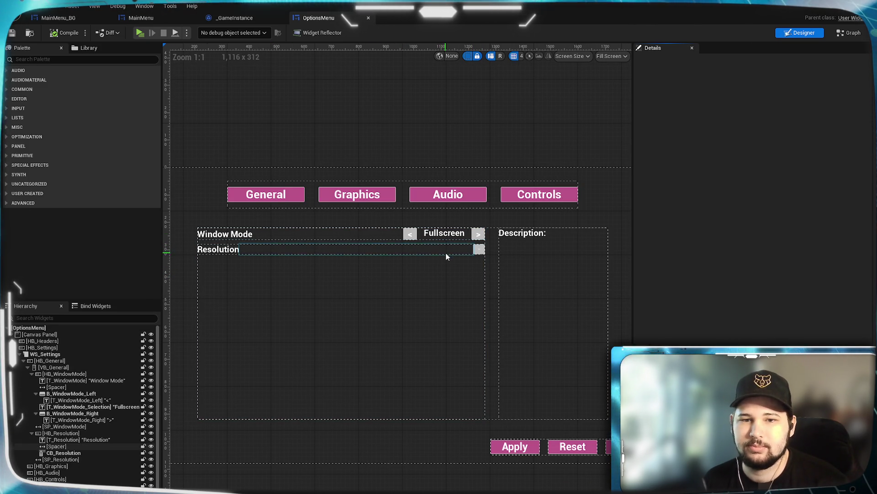
{"action": "left_click", "coordinate": [140, 32]}
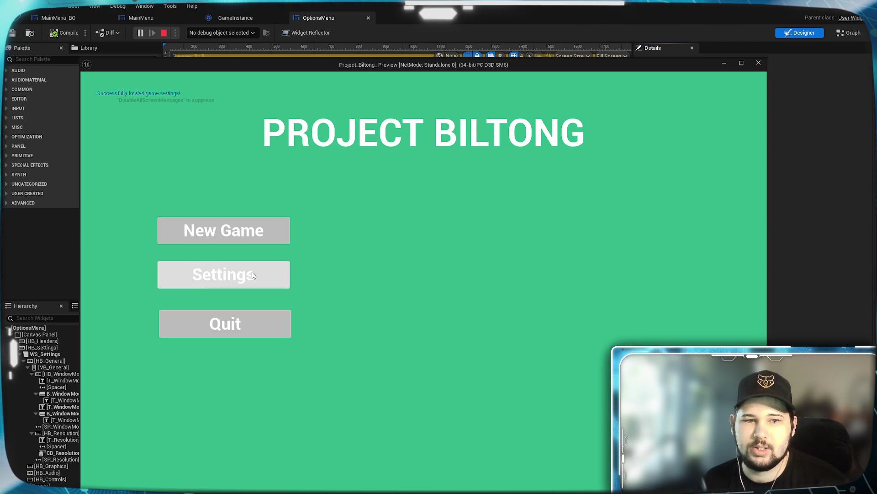
{"action": "left_click", "coordinate": [252, 272]}
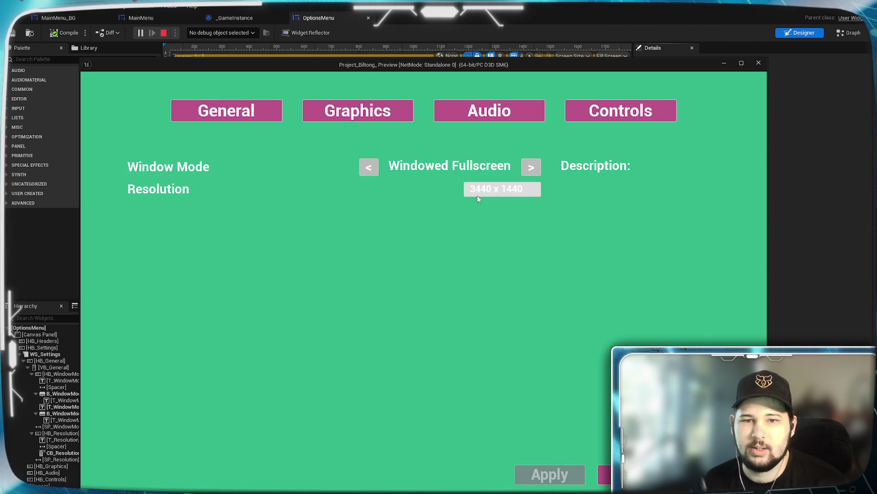
{"action": "key", "text": "Escape"}
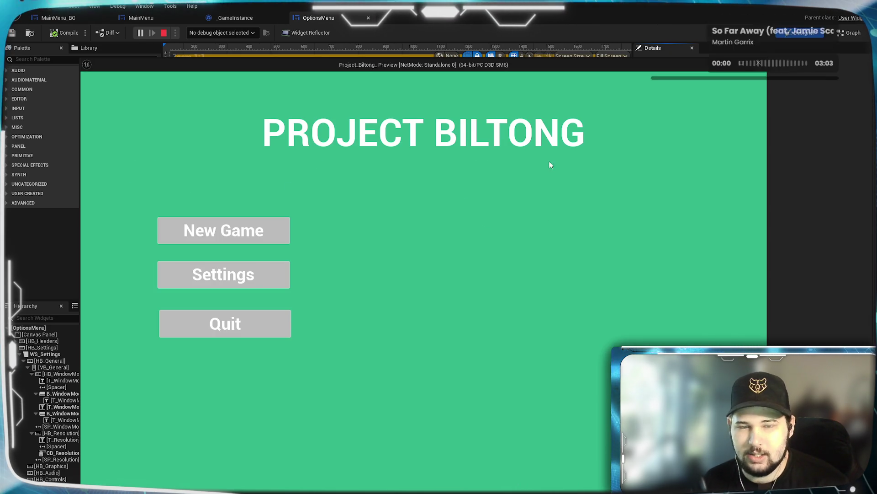
{"action": "left_click", "coordinate": [254, 319]}
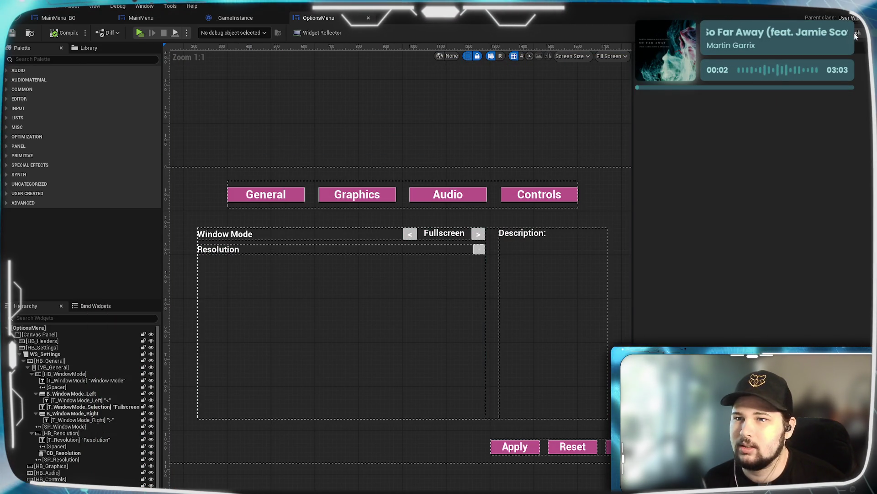
{"action": "left_click", "coordinate": [855, 34]}
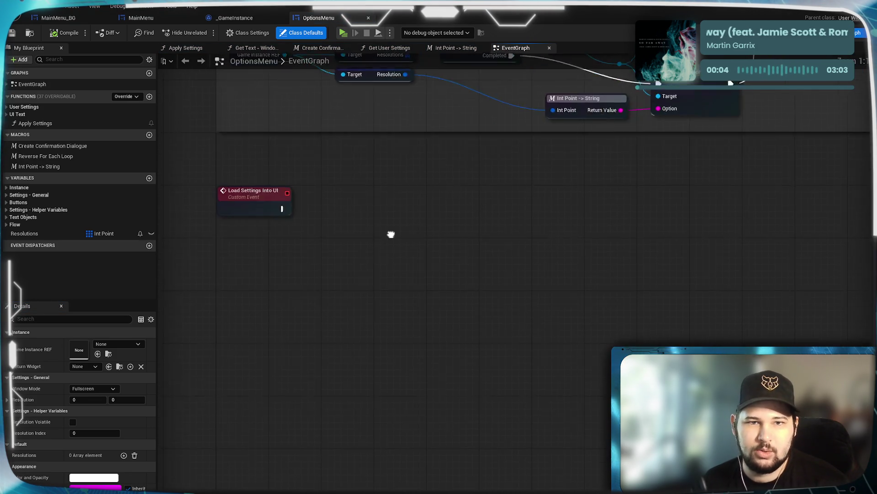
- Trace the Load Settings Into UI event and the Get User Settings function from the EventGraph
{"action": "scroll", "coordinate": [389, 236], "scroll_direction": "down", "scroll_amount": 5}
{"action": "scroll", "coordinate": [452, 210], "scroll_direction": "up", "scroll_amount": 5}
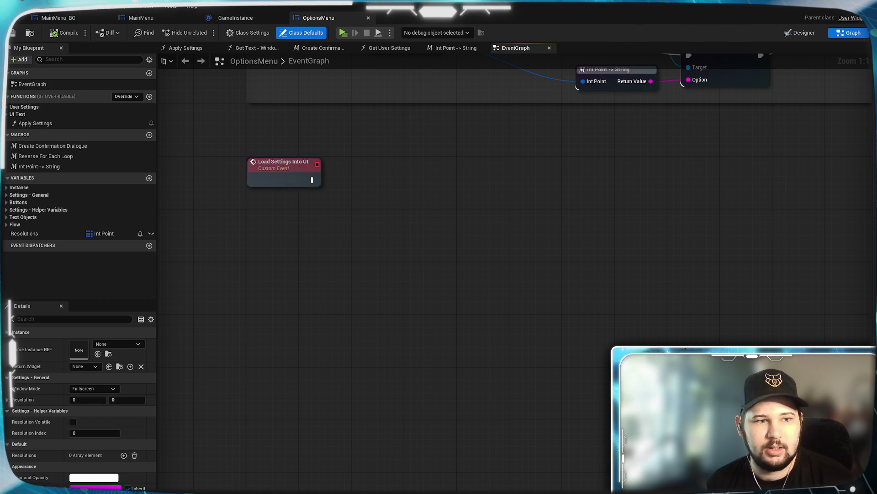
{"action": "left_click", "coordinate": [8, 195]}
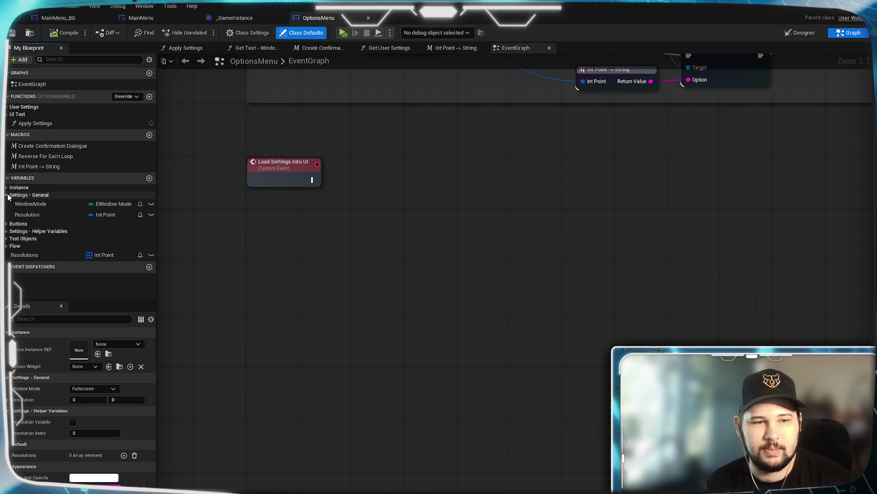
{"action": "scroll", "coordinate": [430, 376], "scroll_direction": "down", "scroll_amount": 1}
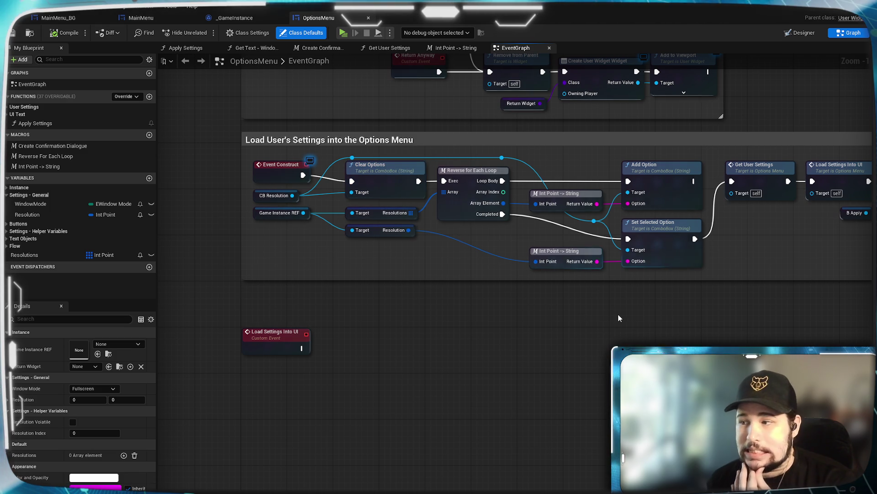
{"action": "left_click_drag", "start_coordinate": [619, 315], "coordinate": [453, 337]}
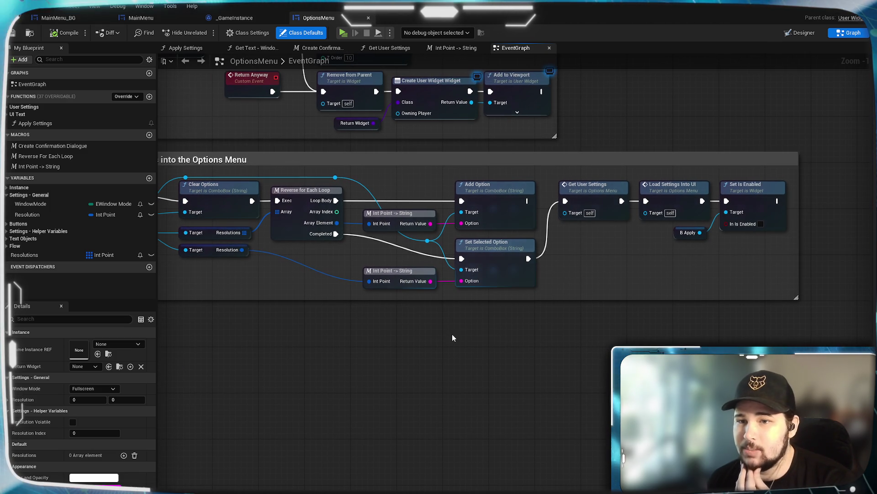
{"action": "double_click", "coordinate": [670, 196]}
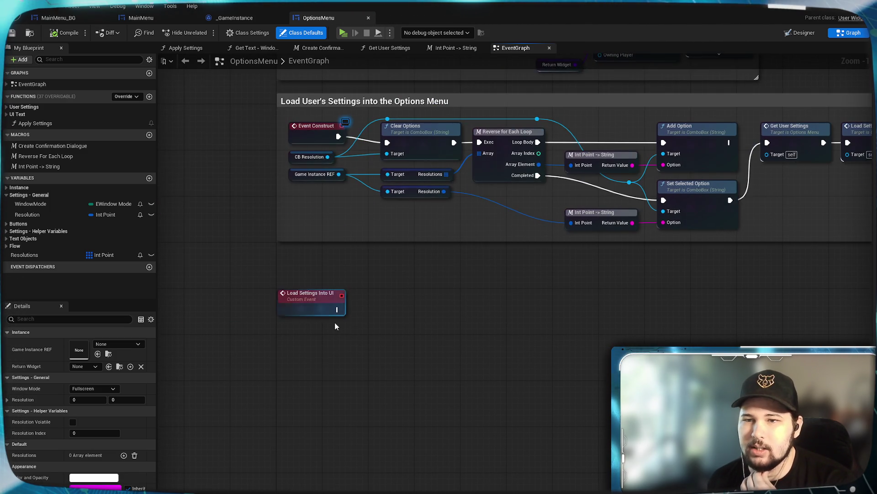
{"action": "key", "text": "alt+Left"}
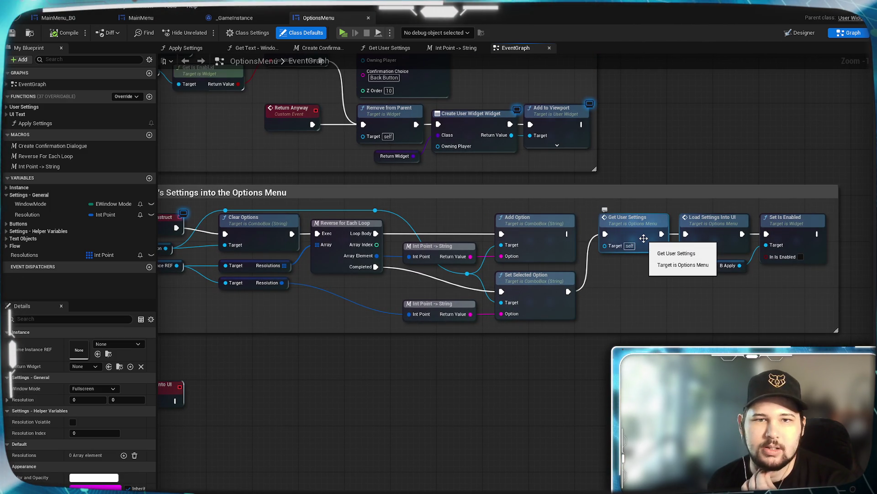
{"action": "double_click", "coordinate": [645, 237]}
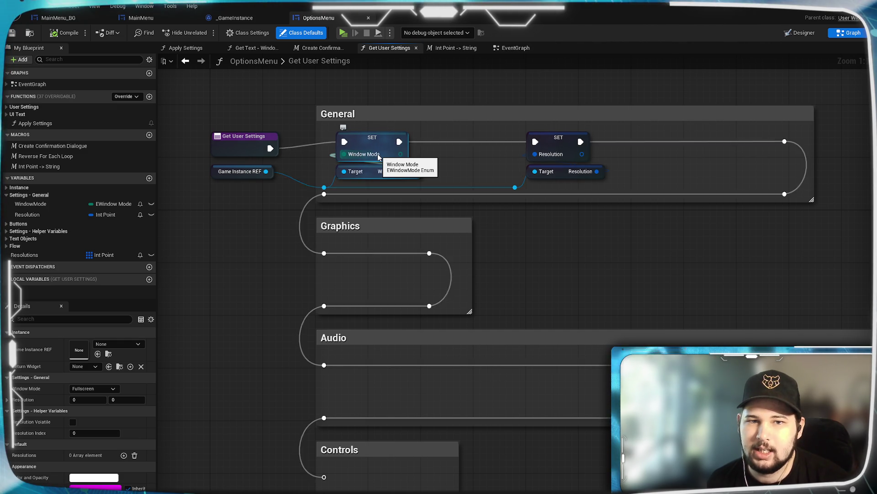
{"action": "left_click", "coordinate": [517, 50]}
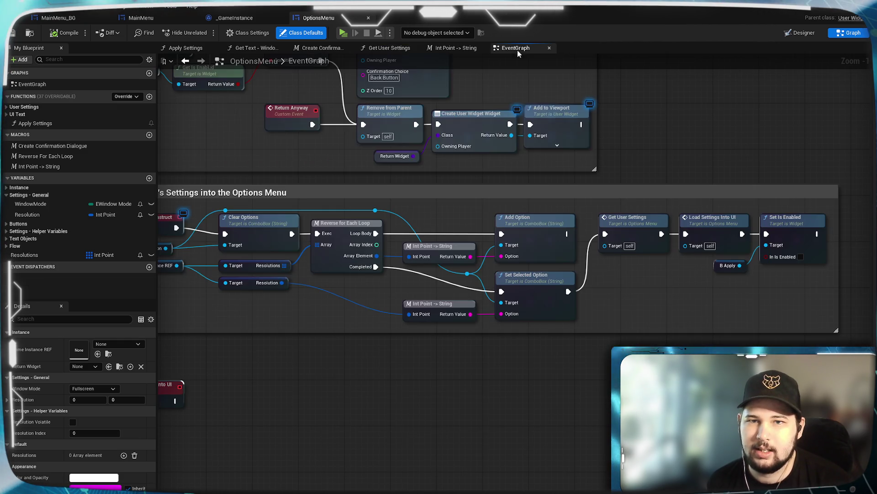
{"action": "mouse_move", "coordinate": [417, 366]}
{"action": "left_mouse_down"}
{"action": "mouse_move", "coordinate": [644, 265]}
{"action": "mouse_move", "coordinate": [493, 215]}
{"action": "left_mouse_up"}
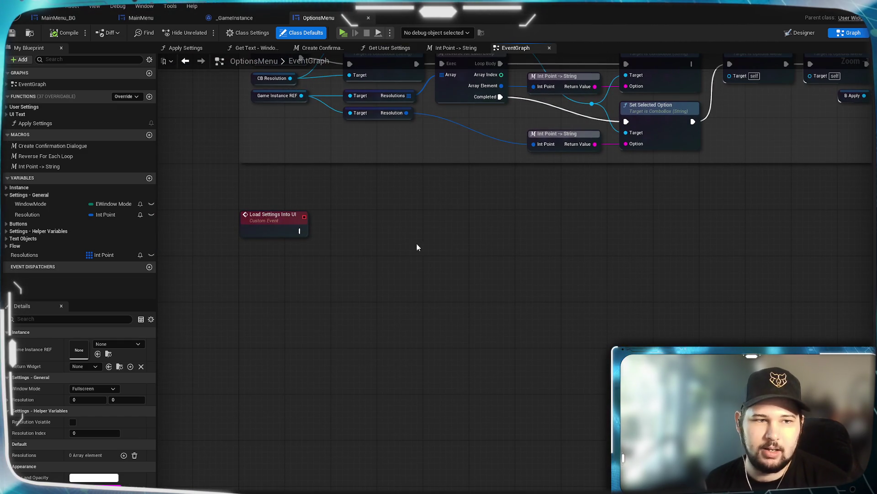
- Expand the function and variable categories, inspect T_WindowMode_Selection, and open Get Text - Window Mode
{"action": "left_click", "coordinate": [6, 106]}
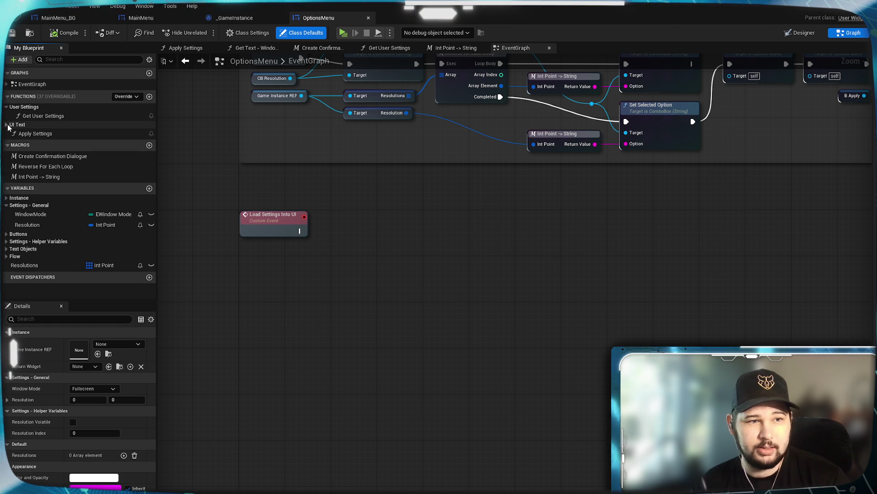
{"action": "left_click", "coordinate": [7, 125]}
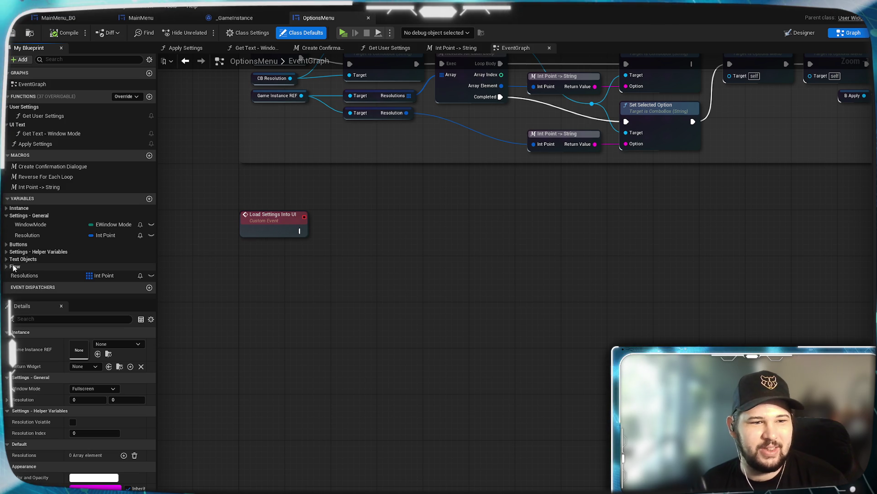
{"action": "left_click", "coordinate": [8, 259]}
{"action": "left_click", "coordinate": [7, 251]}
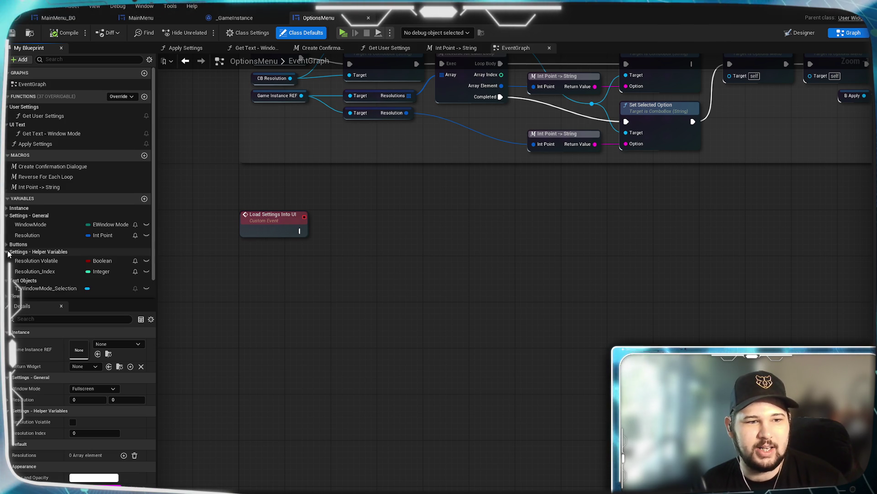
{"action": "left_click", "coordinate": [7, 244]}
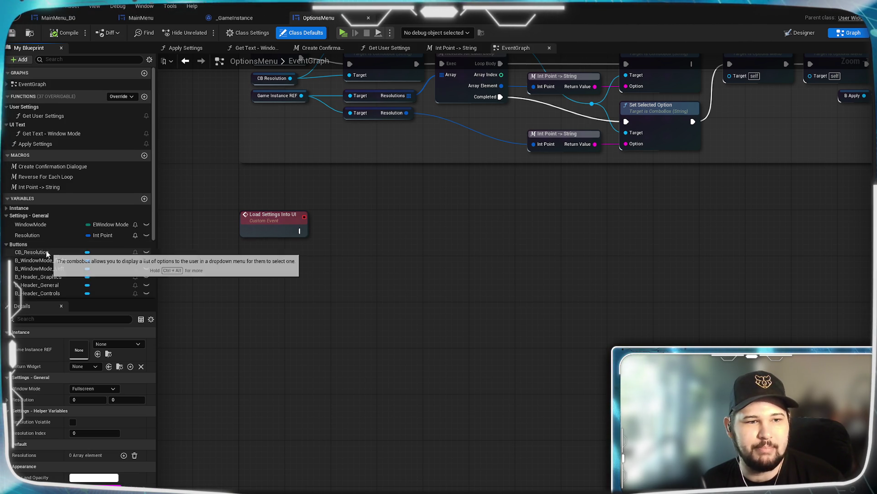
{"action": "scroll", "coordinate": [61, 247], "scroll_direction": "down", "scroll_amount": 2}
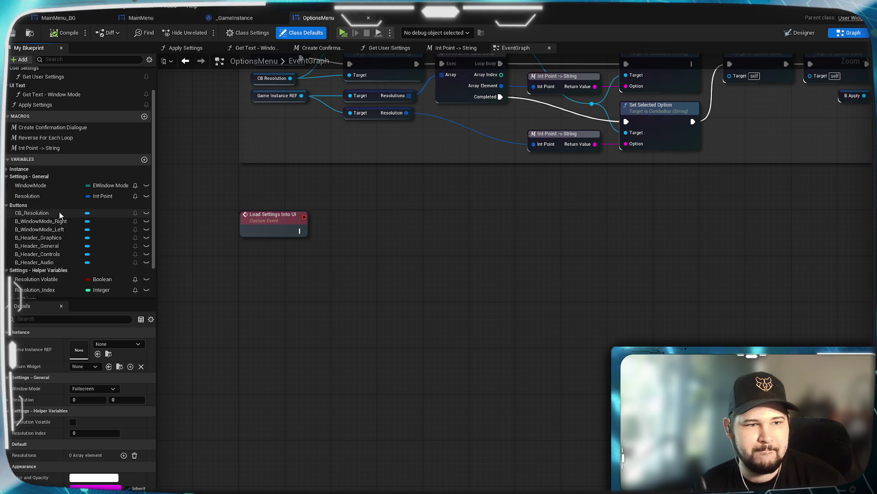
{"action": "scroll", "coordinate": [50, 205], "scroll_direction": "down", "scroll_amount": 2}
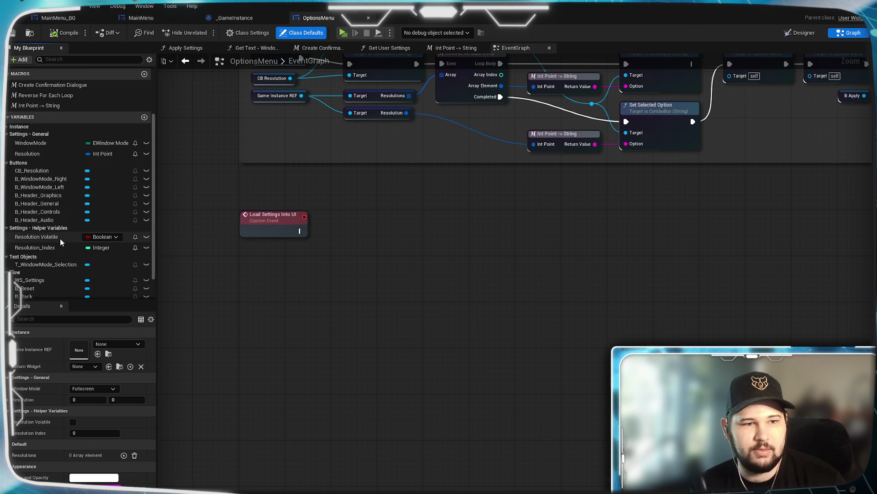
{"action": "left_click", "coordinate": [9, 272]}
{"action": "scroll", "coordinate": [37, 251], "scroll_direction": "up", "scroll_amount": 1}
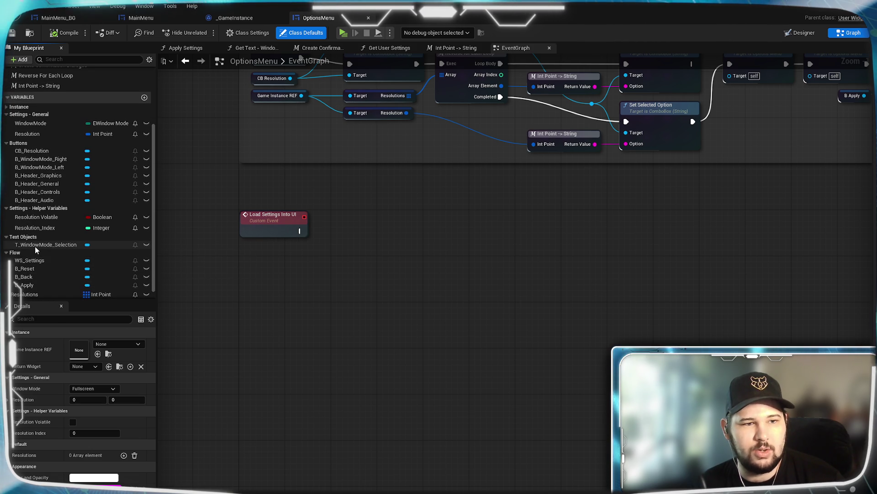
{"action": "scroll", "coordinate": [41, 251], "scroll_direction": "up", "scroll_amount": 1}
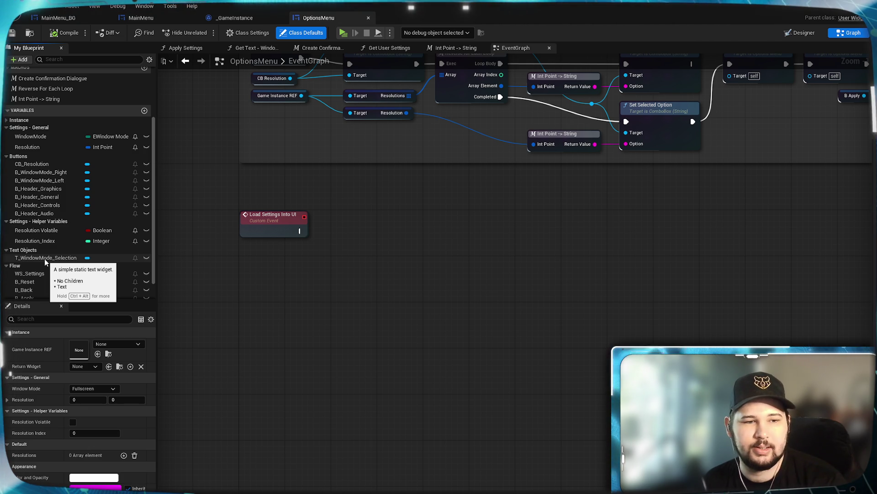
{"action": "scroll", "coordinate": [45, 259], "scroll_direction": "up", "scroll_amount": 2}
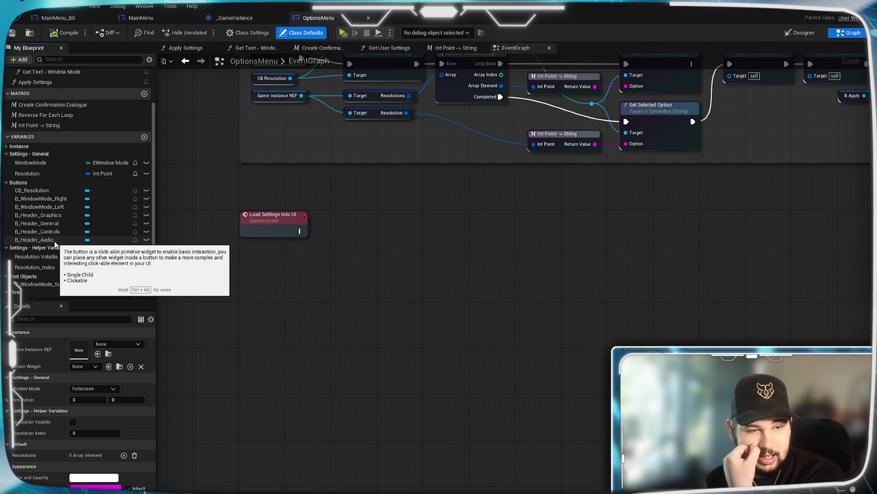
{"action": "left_click", "coordinate": [38, 288]}
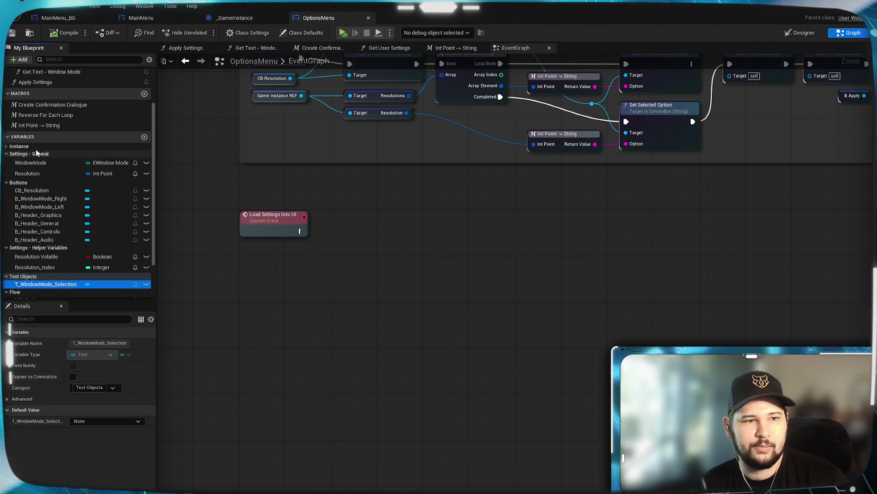
{"action": "left_click", "coordinate": [256, 47]}
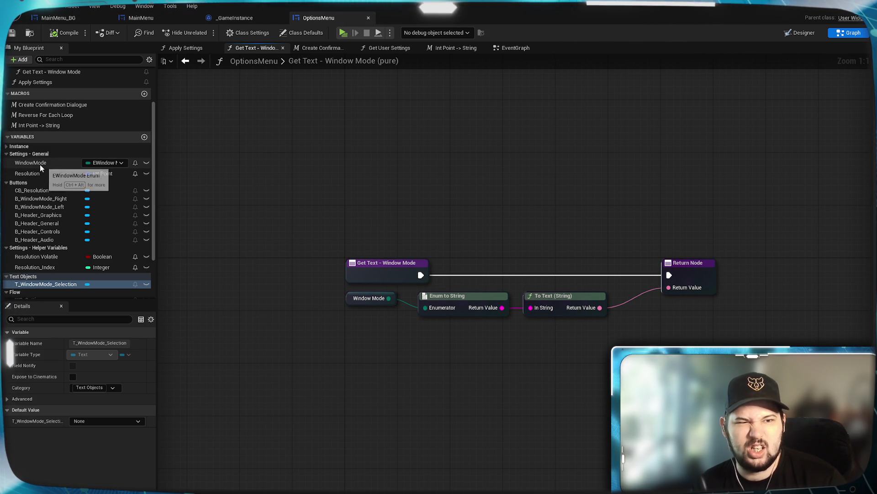
- Check Get User Settings, frame Event Construct through Load Settings Into UI, and compile OptionsMenu
{"action": "left_click", "coordinate": [388, 49]}
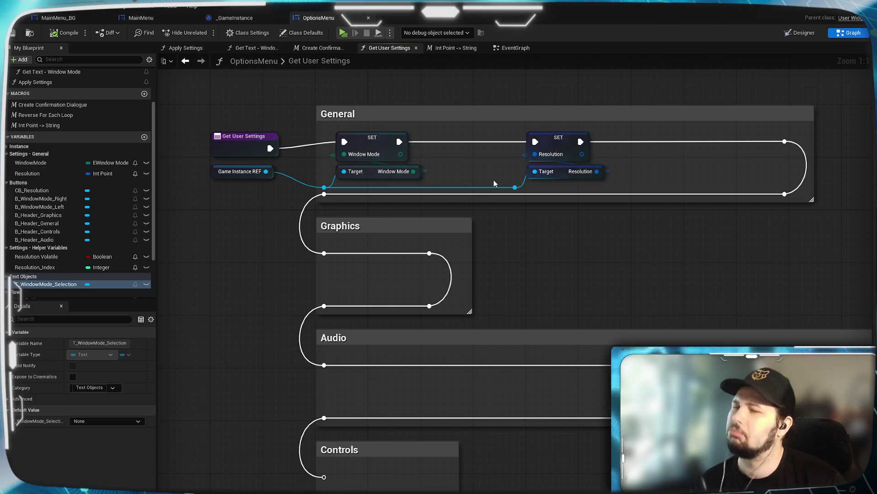
{"action": "left_click", "coordinate": [511, 50]}
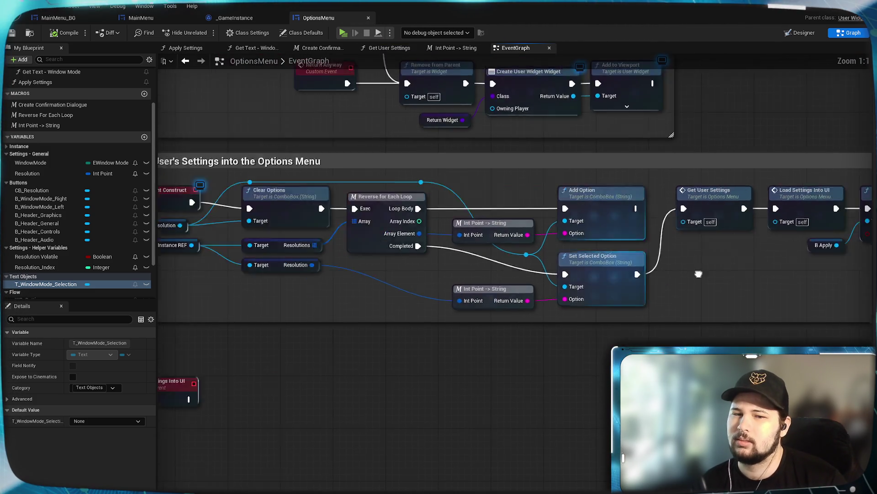
{"action": "left_click_drag", "start_coordinate": [642, 236], "coordinate": [672, 265]}
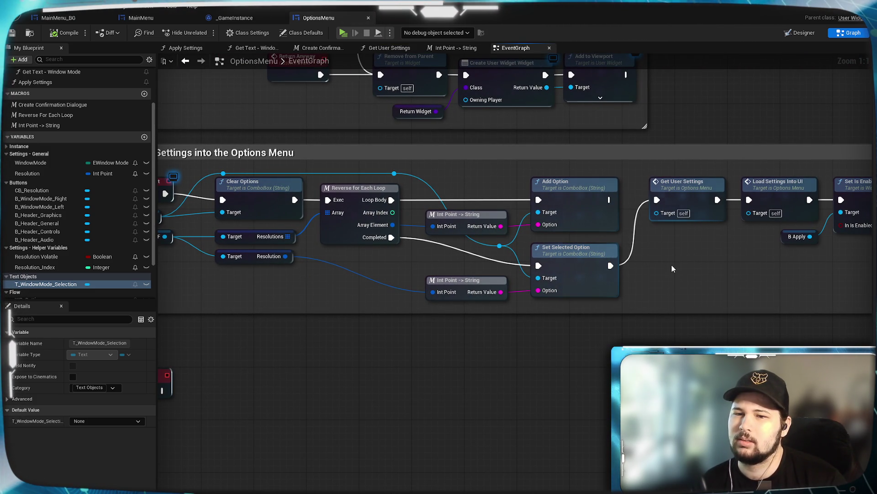
{"action": "mouse_move", "coordinate": [324, 279]}
{"action": "left_mouse_down"}
{"action": "mouse_move", "coordinate": [416, 276]}
{"action": "mouse_move", "coordinate": [326, 268]}
{"action": "left_mouse_up"}
{"action": "mouse_move", "coordinate": [497, 268]}
{"action": "left_mouse_down"}
{"action": "mouse_move", "coordinate": [365, 269]}
{"action": "mouse_move", "coordinate": [478, 267]}
{"action": "left_mouse_up"}
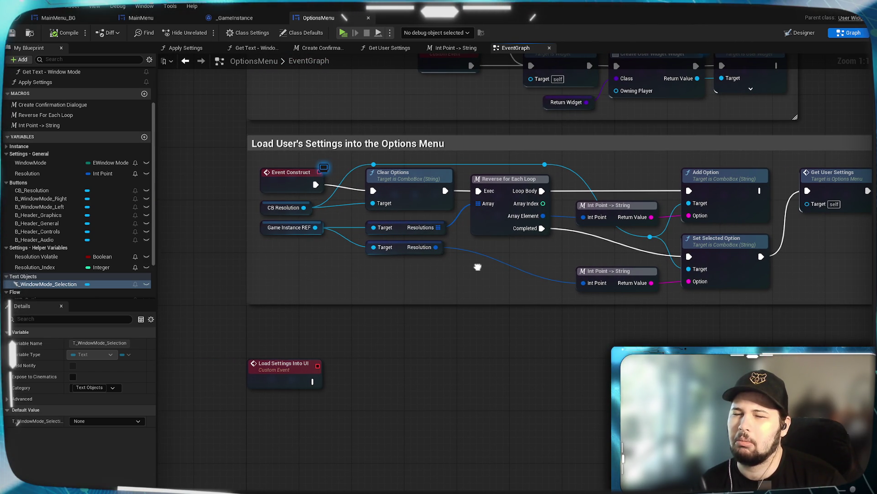
{"action": "left_click_drag", "start_coordinate": [478, 267], "coordinate": [427, 253]}
{"action": "left_click_drag", "start_coordinate": [679, 312], "coordinate": [594, 312]}
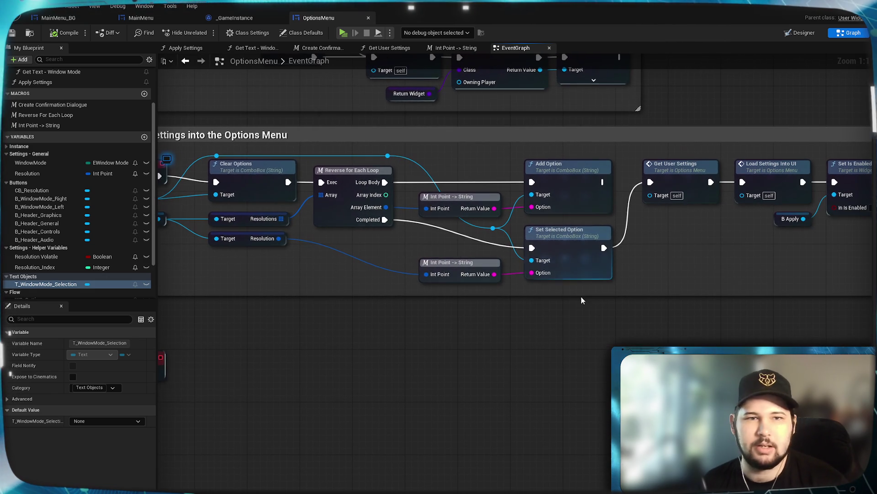
{"action": "left_click", "coordinate": [63, 36]}
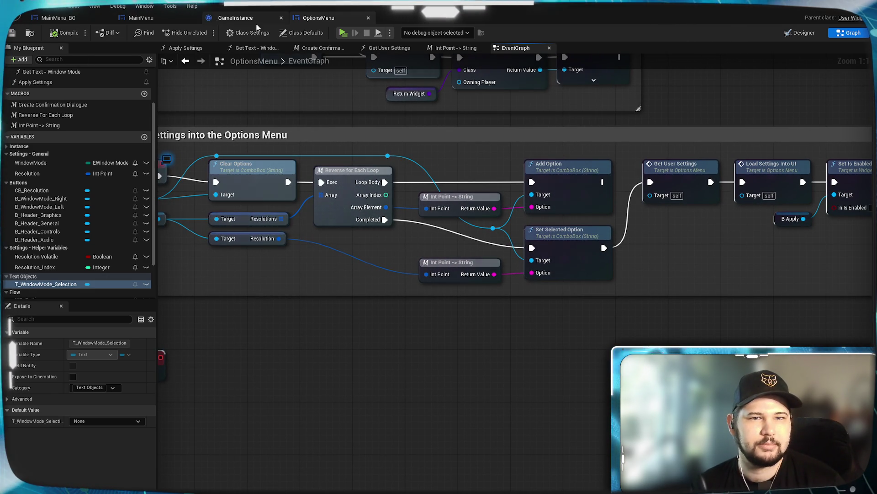
- Play the game in a preview and open its Settings screen, browsing the categories
{"action": "key", "text": "alt+p"}
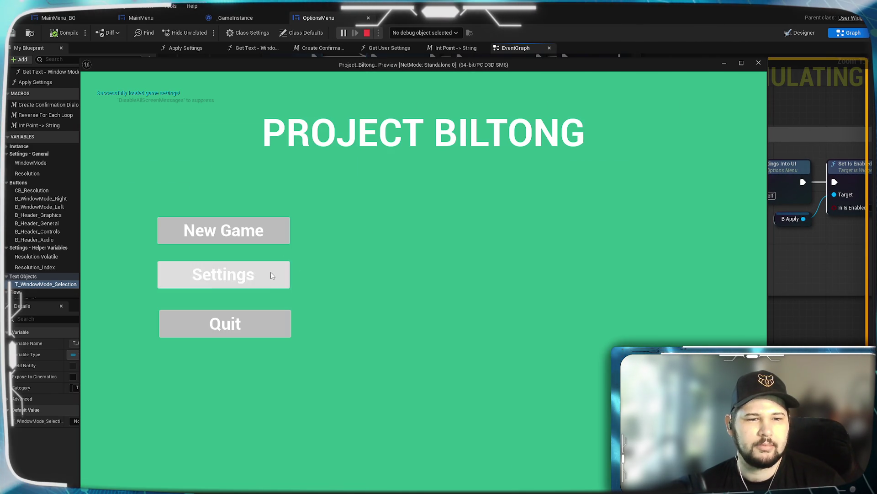
{"action": "left_click", "coordinate": [223, 274]}
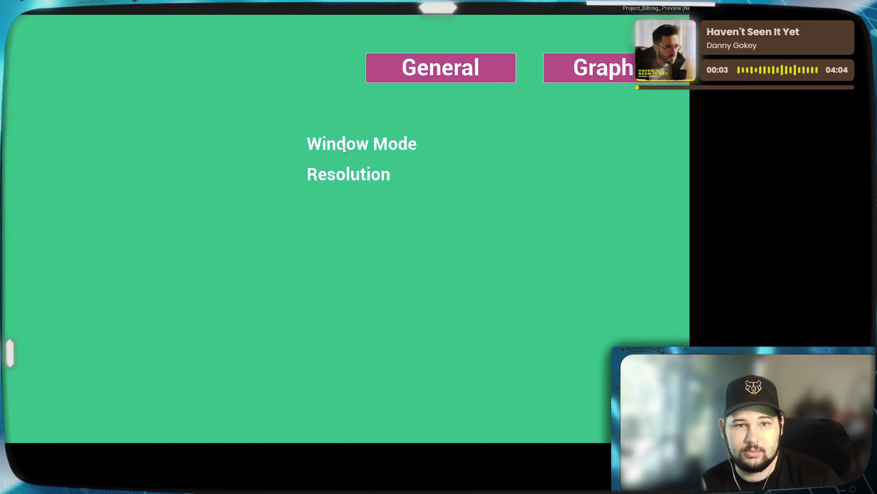
{"action": "left_click", "coordinate": [489, 73]}
{"action": "left_click", "coordinate": [618, 75]}
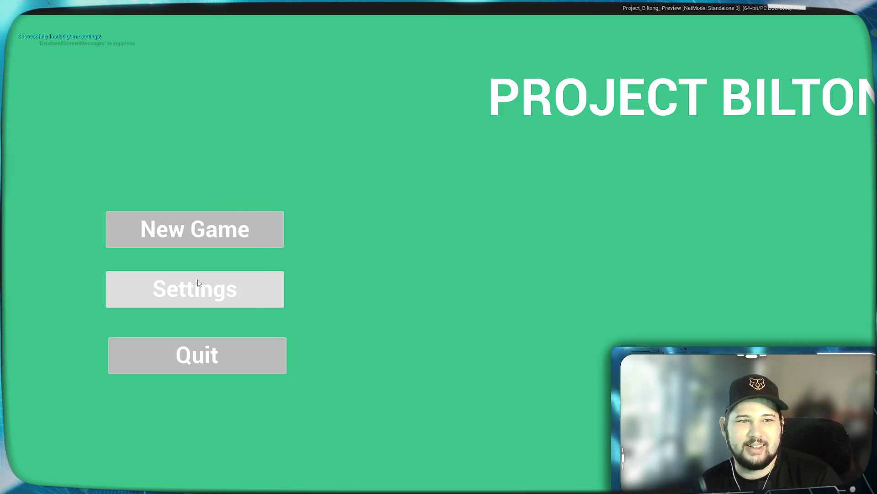
{"action": "left_click", "coordinate": [205, 292]}
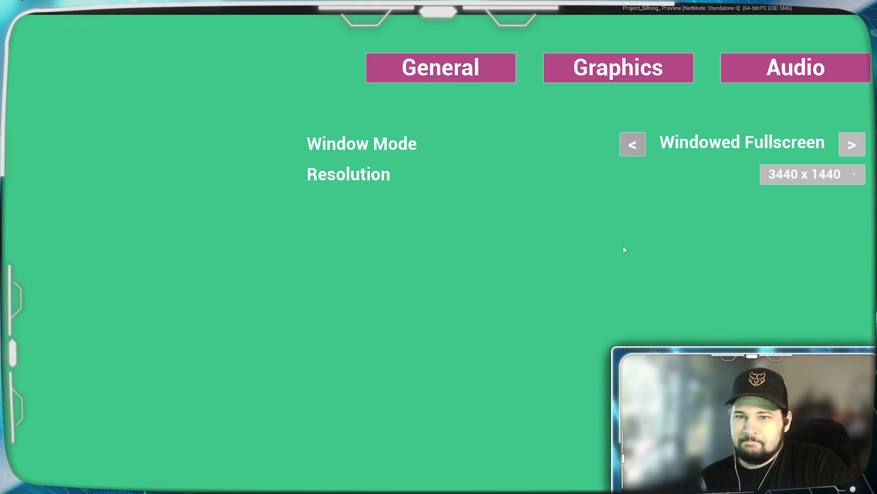
- Cycle Window Mode through Fullscreen and Windowed Fullscreen, ending on Windowed, and open the Resolution list
{"action": "left_click", "coordinate": [633, 146]}
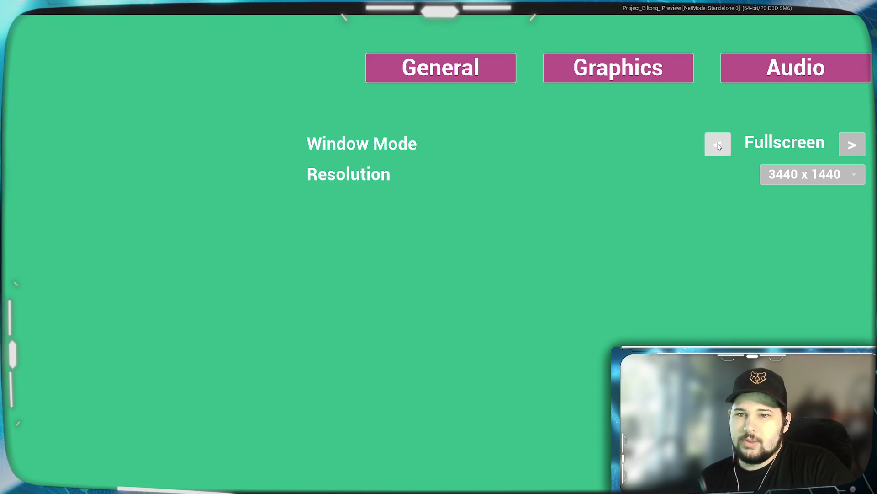
{"action": "left_click", "coordinate": [853, 146]}
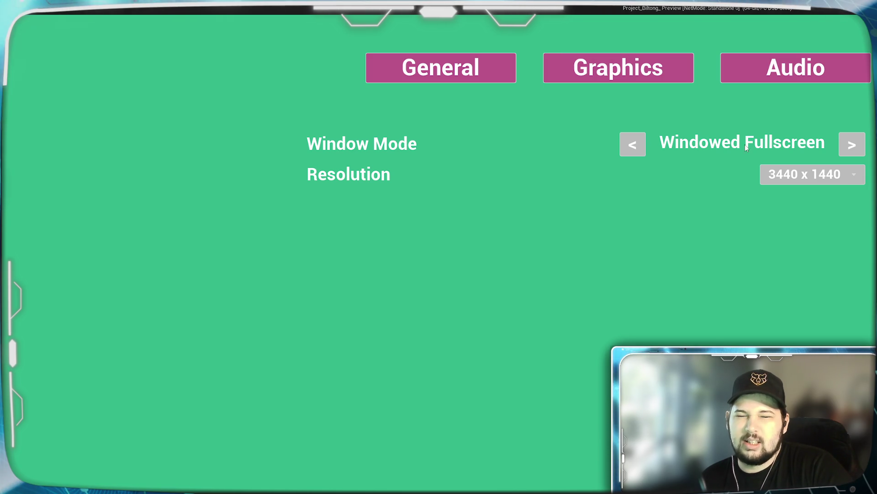
{"action": "left_click", "coordinate": [631, 145]}
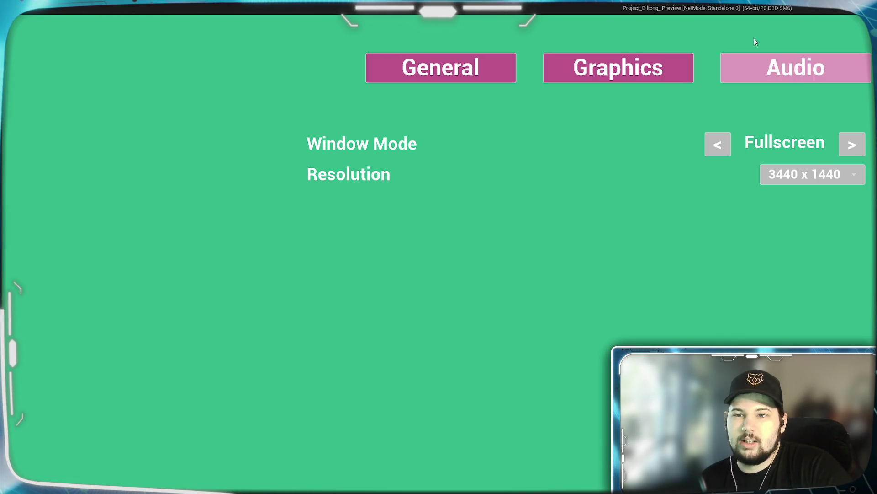
{"action": "left_click", "coordinate": [850, 145]}
{"action": "left_click", "coordinate": [850, 144]}
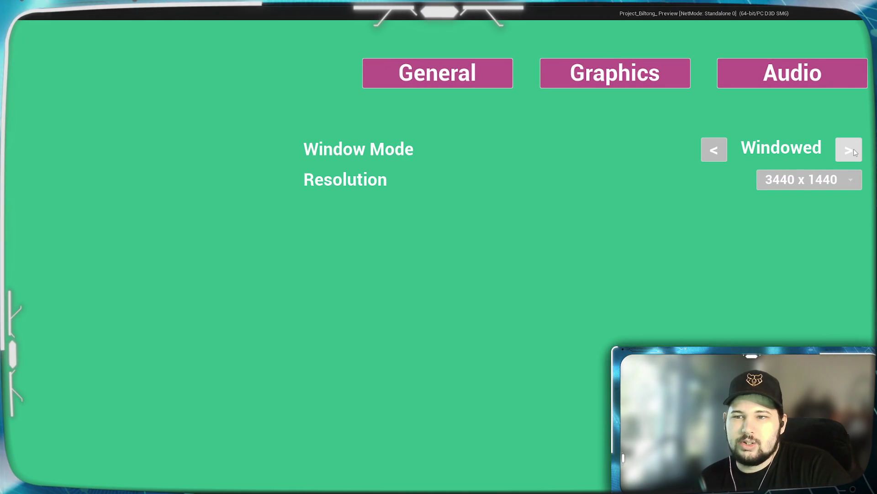
{"action": "left_click", "coordinate": [713, 151]}
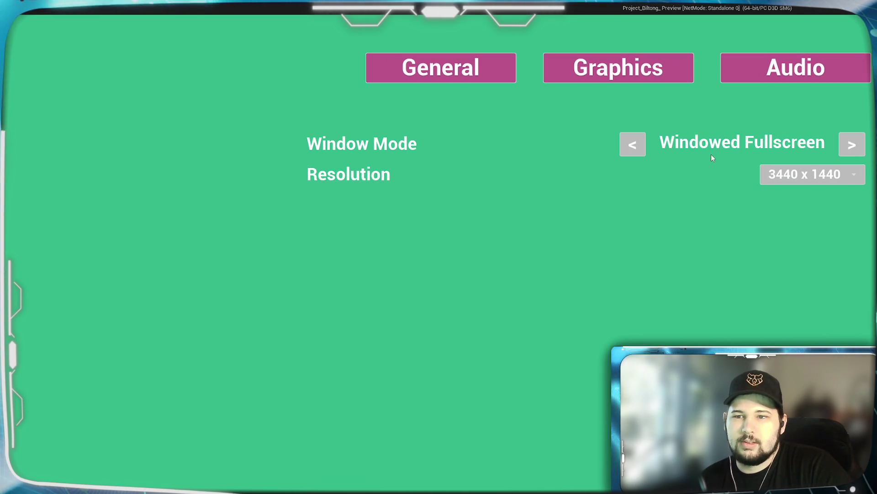
{"action": "left_click", "coordinate": [852, 144]}
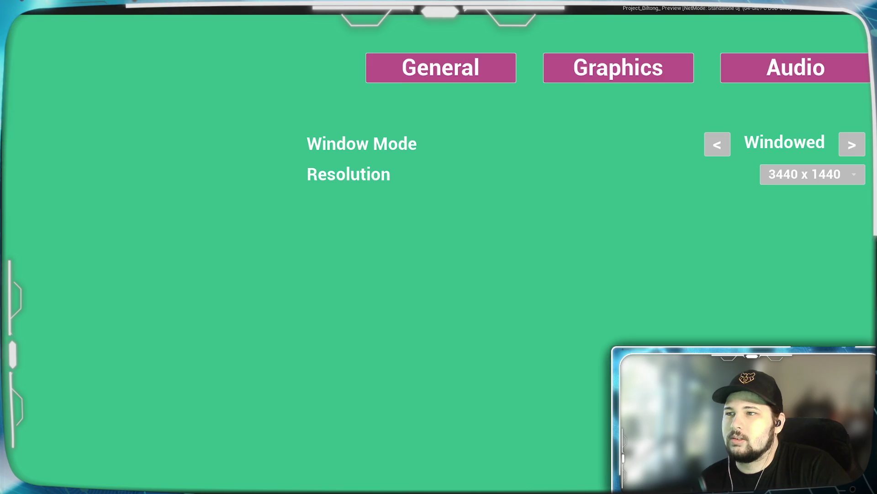
{"action": "left_click", "coordinate": [631, 232]}
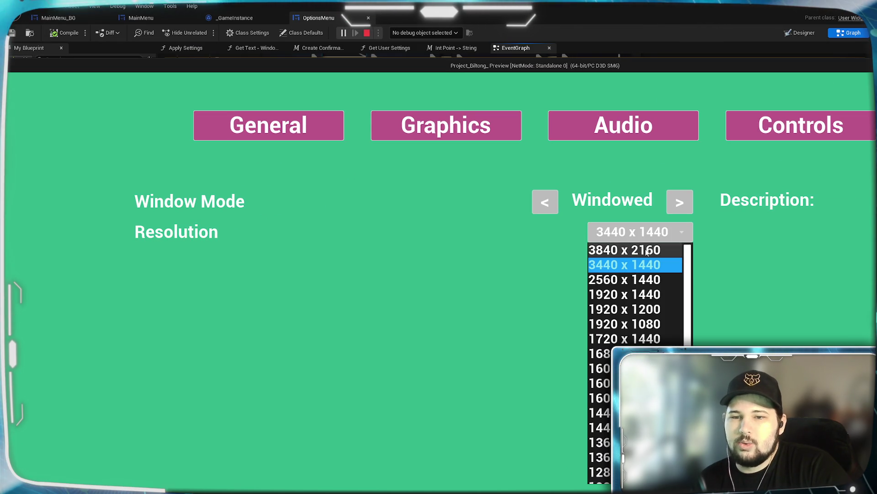
- Pick 1920 x 1080, confirm keeping it, go back to the main menu and quit the preview
{"action": "left_click", "coordinate": [624, 324]}
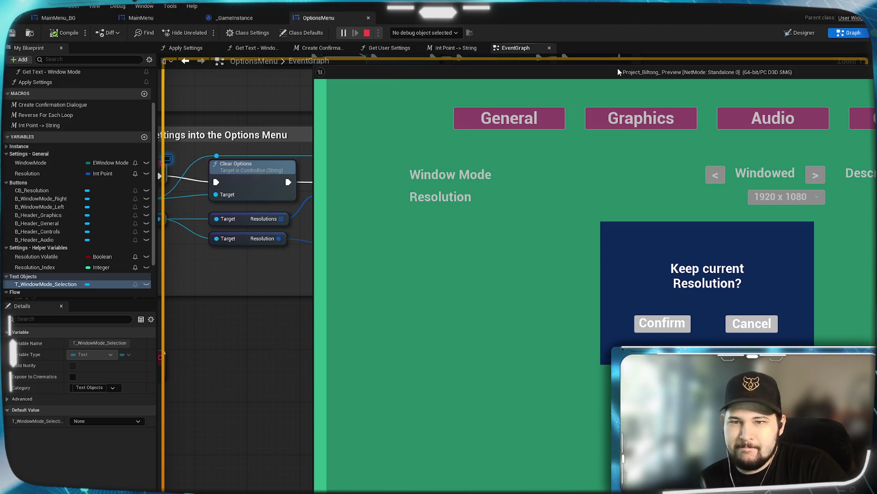
{"action": "left_click", "coordinate": [662, 323]}
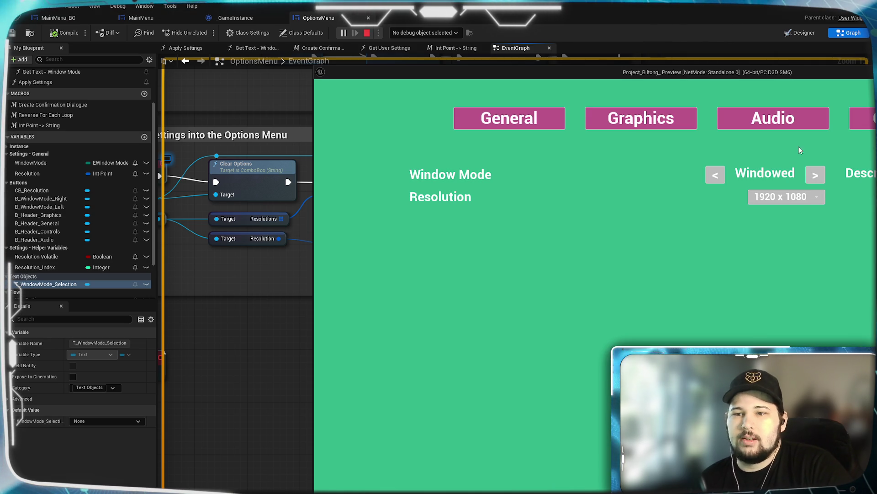
{"action": "left_click_drag", "start_coordinate": [825, 76], "coordinate": [572, 50]}
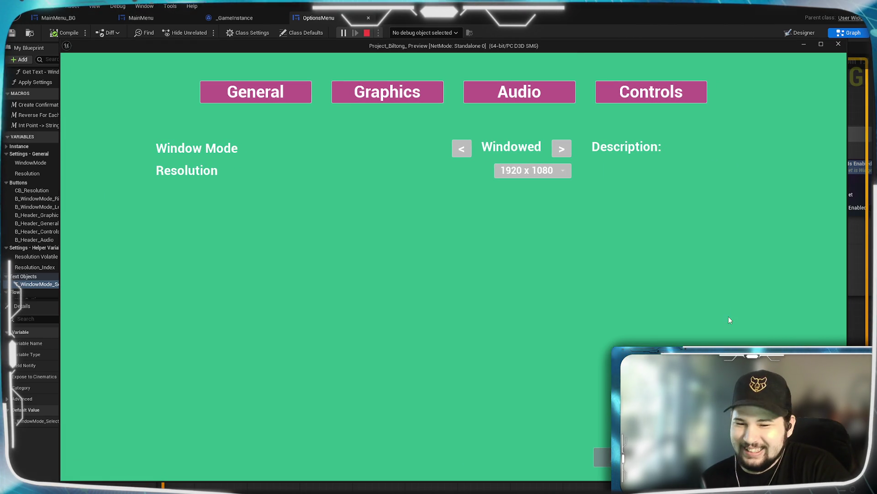
{"action": "left_click", "coordinate": [602, 457]}
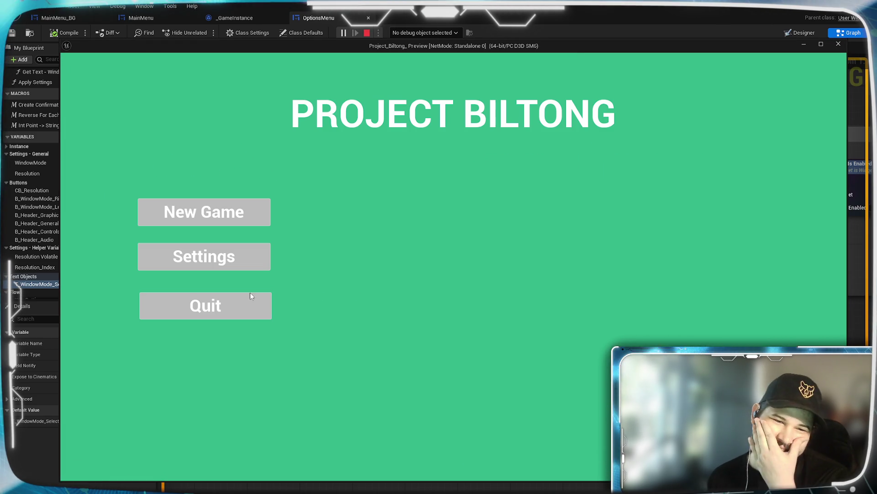
{"action": "left_click", "coordinate": [229, 306]}
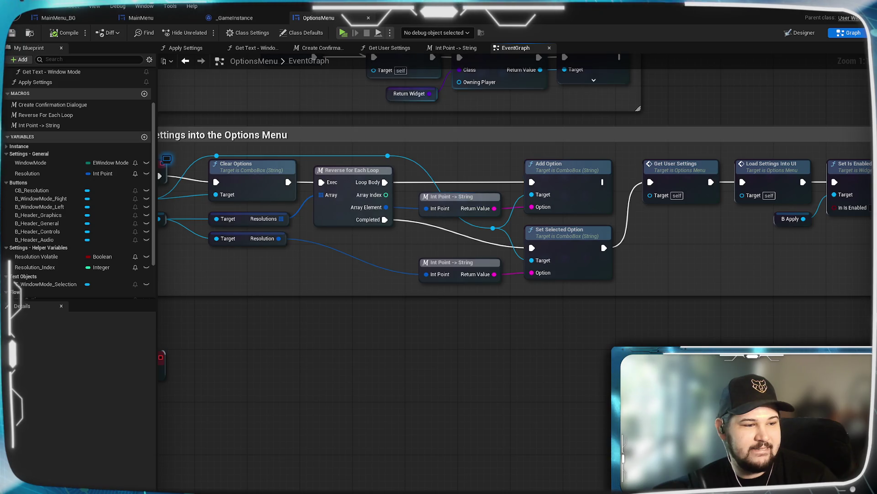
- Open the Create Confirmation Dialogue macro and inspect the Parent Widget setter and its Self input
{"action": "left_click", "coordinate": [320, 48]}
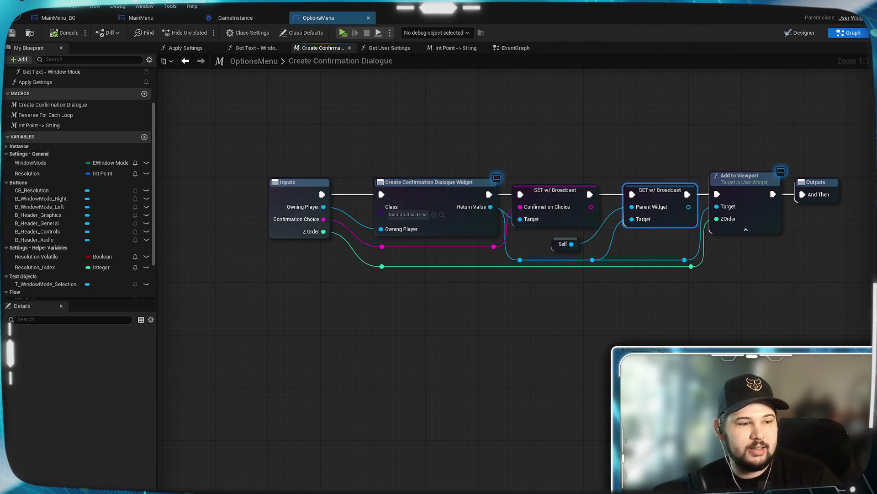
{"action": "left_click", "coordinate": [644, 192]}
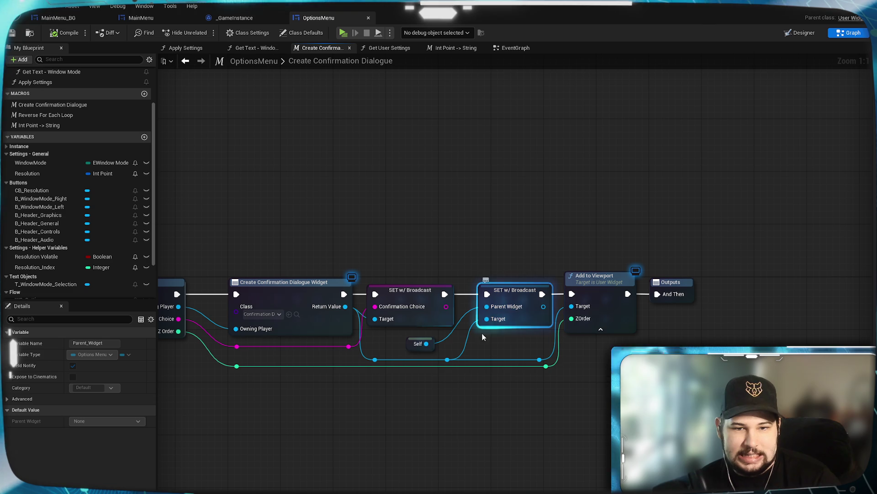
{"action": "left_click_drag", "start_coordinate": [426, 346], "coordinate": [452, 333]}
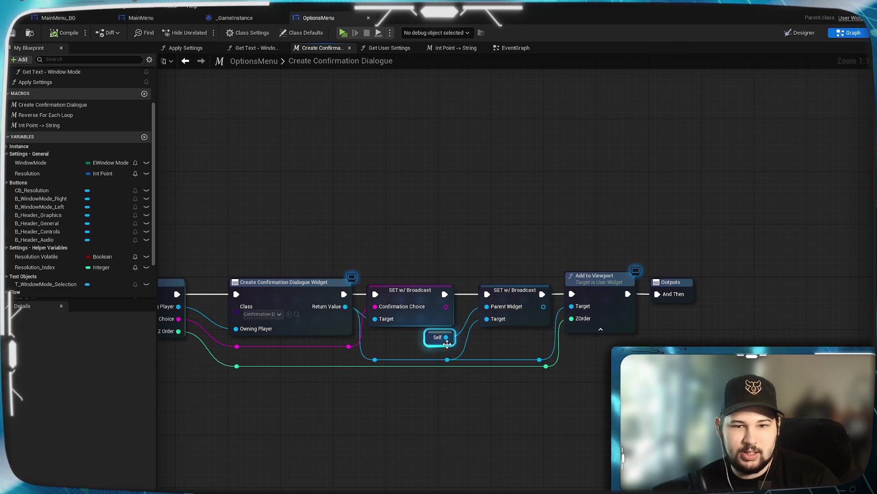
{"action": "mouse_move", "coordinate": [402, 399]}
{"action": "left_mouse_down"}
{"action": "mouse_move", "coordinate": [568, 358]}
{"action": "mouse_move", "coordinate": [594, 366]}
{"action": "mouse_move", "coordinate": [441, 378]}
{"action": "left_mouse_up"}
{"action": "left_click_drag", "start_coordinate": [358, 380], "coordinate": [426, 355]}
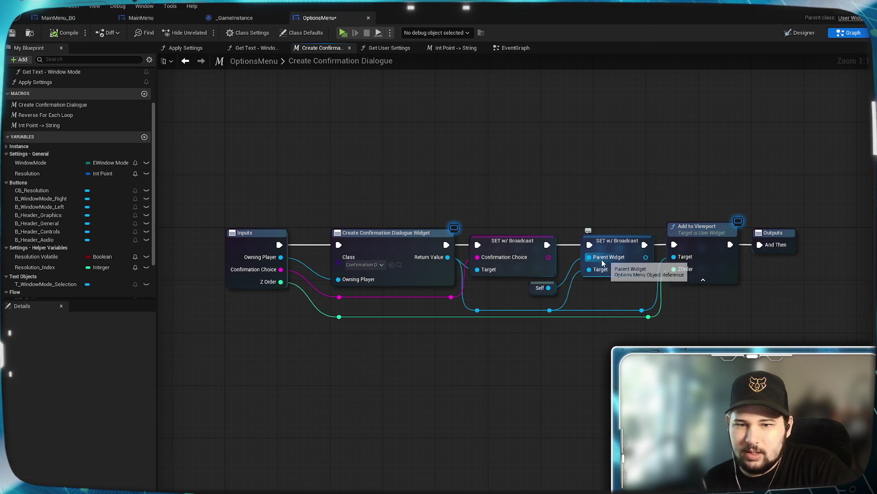
- Delete the Self node and check the second SET node's Parent Widget asset options
{"action": "left_click", "coordinate": [540, 289]}
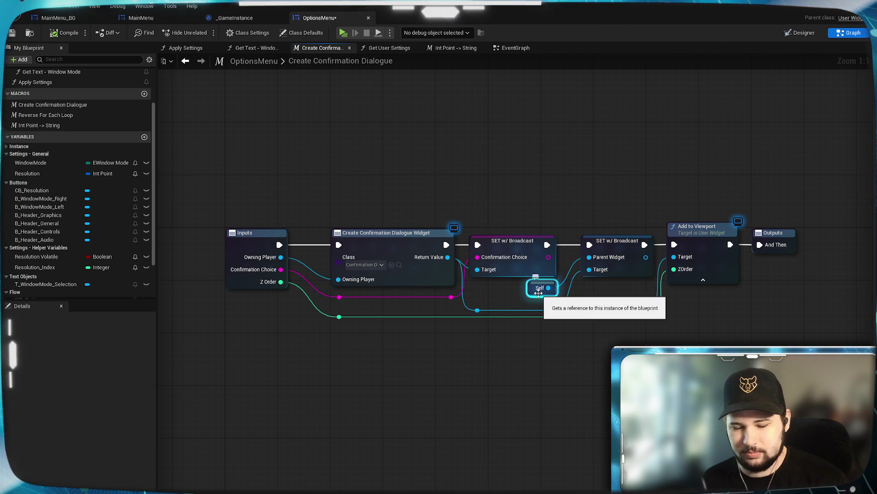
{"action": "key", "text": "Delete"}
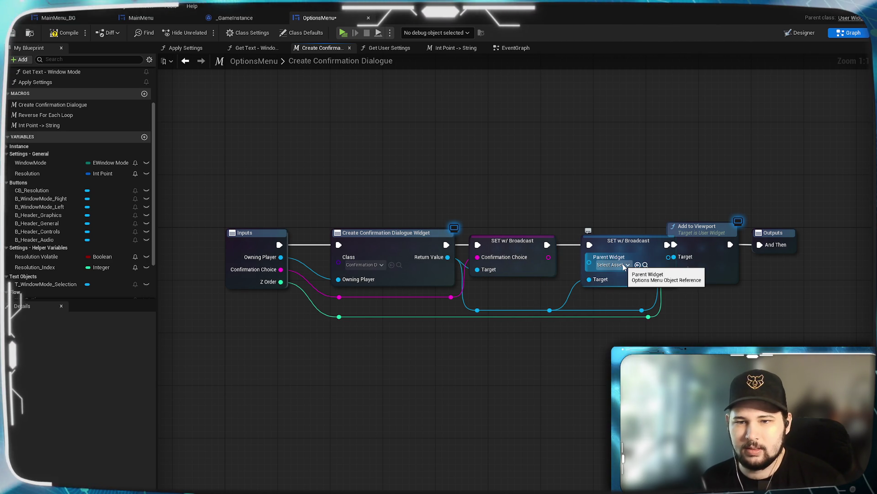
{"action": "left_click", "coordinate": [618, 244]}
{"action": "left_click", "coordinate": [611, 269]}
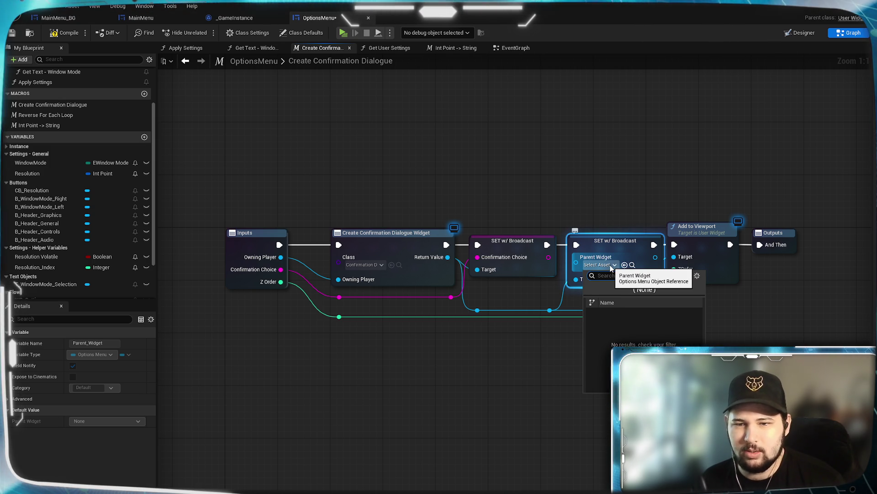
{"action": "mouse_move", "coordinate": [799, 327]}
{"action": "left_mouse_down"}
{"action": "mouse_move", "coordinate": [778, 281]}
{"action": "mouse_move", "coordinate": [702, 230]}
{"action": "mouse_move", "coordinate": [722, 237]}
{"action": "left_mouse_up"}
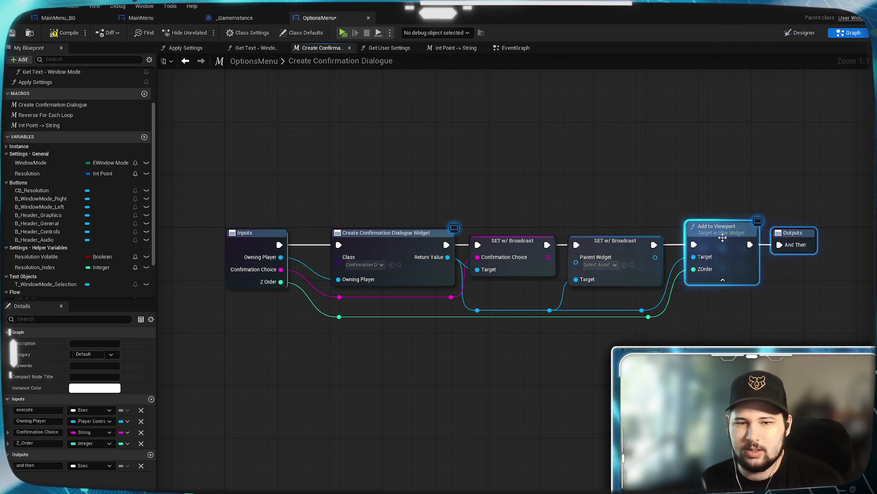
- Add a 'self' reference node and place it below the SET nodes
{"action": "right_click", "coordinate": [521, 294]}
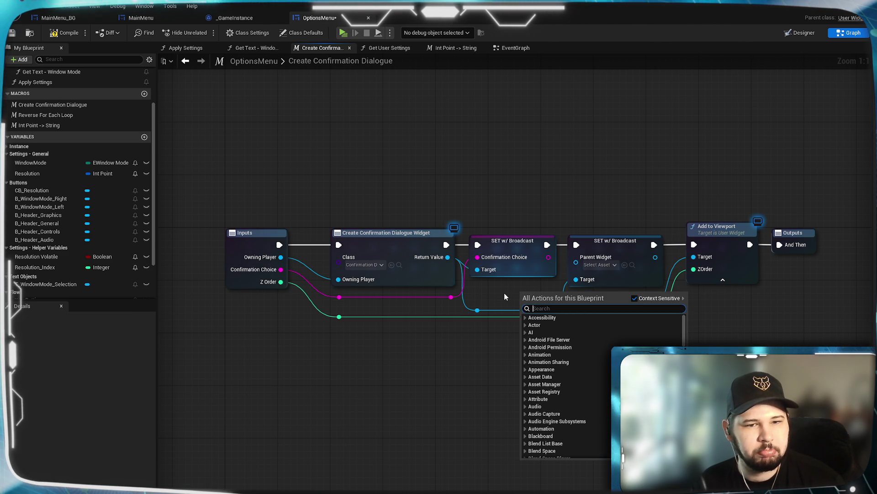
{"action": "left_click", "coordinate": [499, 295]}
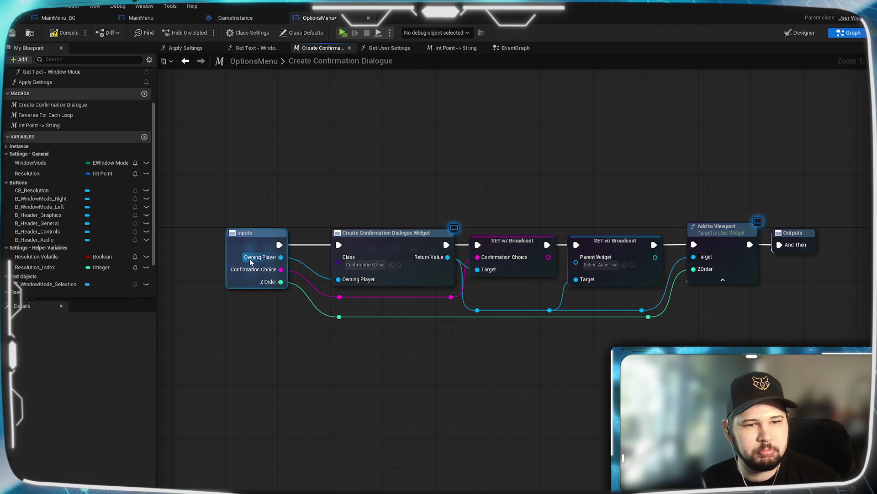
{"action": "right_click", "coordinate": [531, 348]}
{"action": "type", "text": "self"}
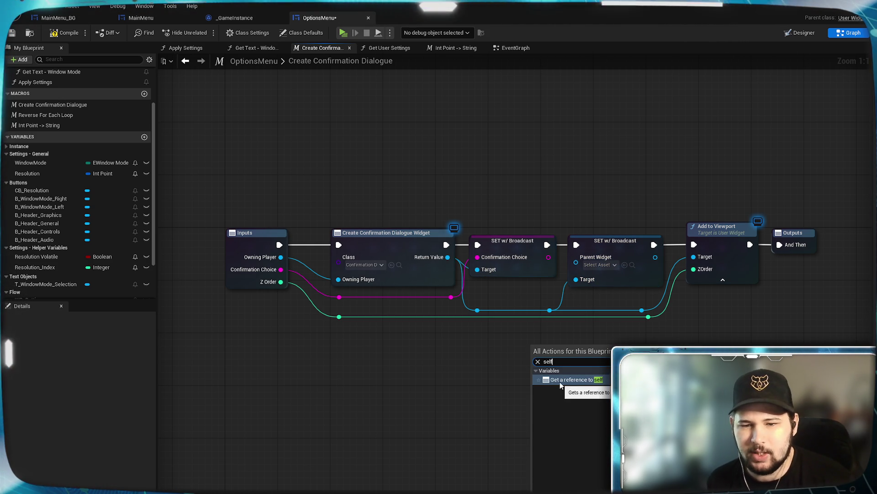
{"action": "left_click", "coordinate": [559, 381]}
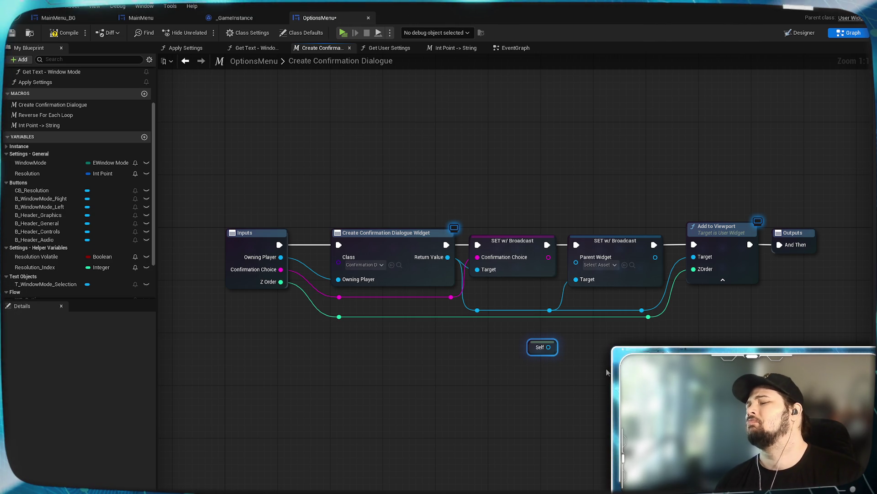
{"action": "left_click", "coordinate": [351, 334]}
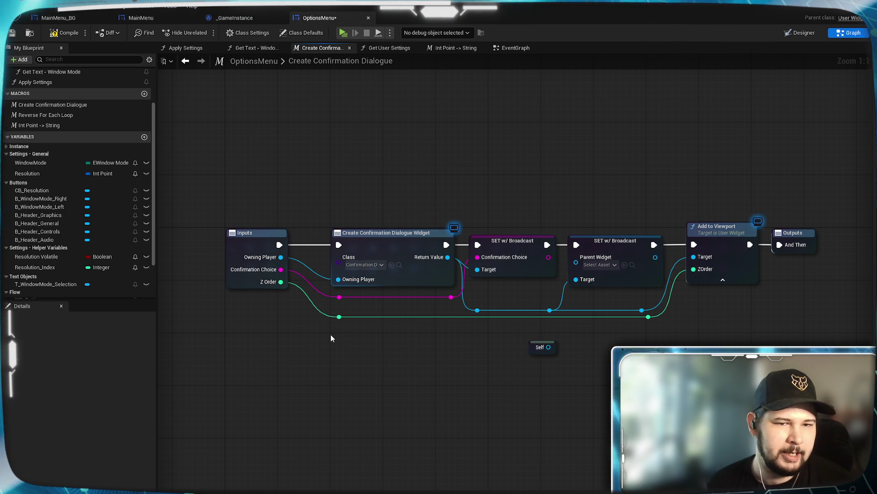
{"action": "mouse_move", "coordinate": [553, 350]}
{"action": "left_mouse_down"}
{"action": "mouse_move", "coordinate": [511, 350]}
{"action": "mouse_move", "coordinate": [540, 311]}
{"action": "mouse_move", "coordinate": [538, 362]}
{"action": "left_mouse_up"}
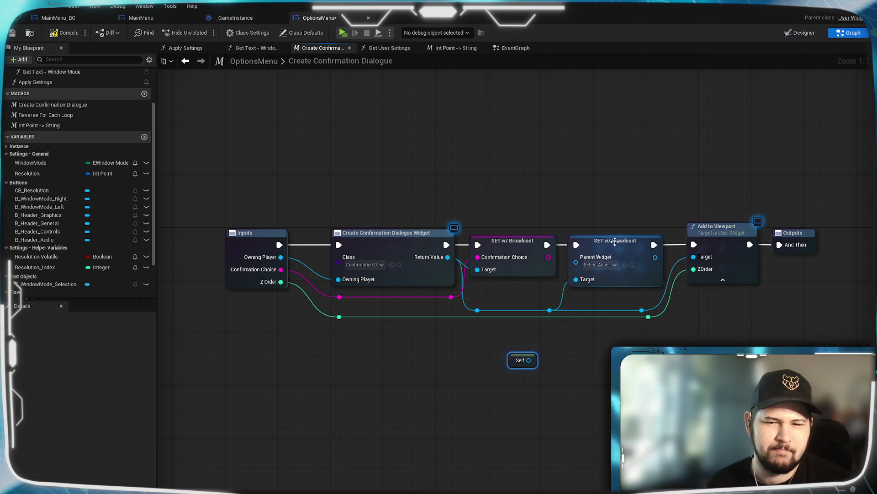
- Inspect the second SET node's Parent_Widget and bring up the Content Browser's UserInterface folder
{"action": "left_click", "coordinate": [601, 257]}
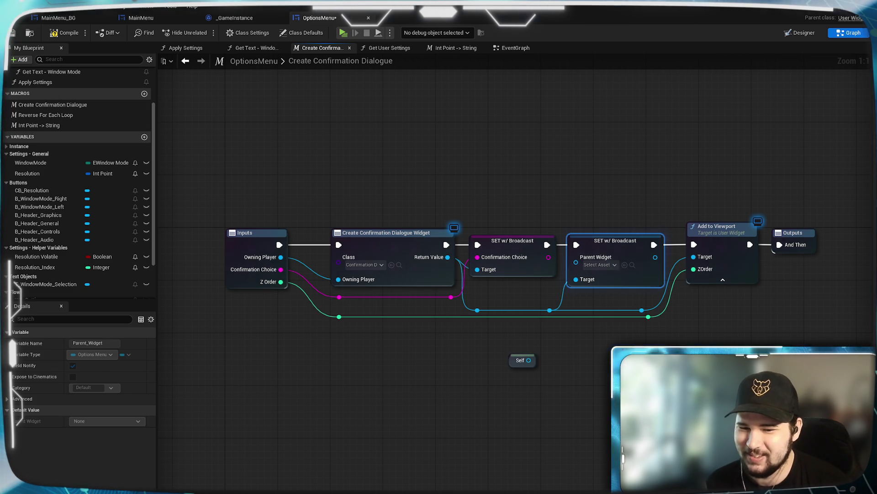
{"action": "key", "text": "alt+Tab"}
{"action": "left_click", "coordinate": [216, 331]}
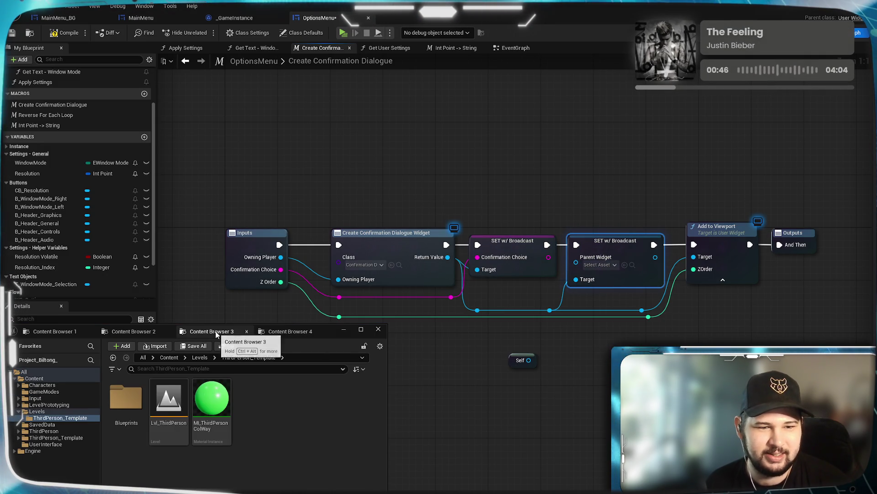
- Open the ConfirmationDialogue widget blueprint from the UserInterface folder
{"action": "left_click", "coordinate": [132, 331]}
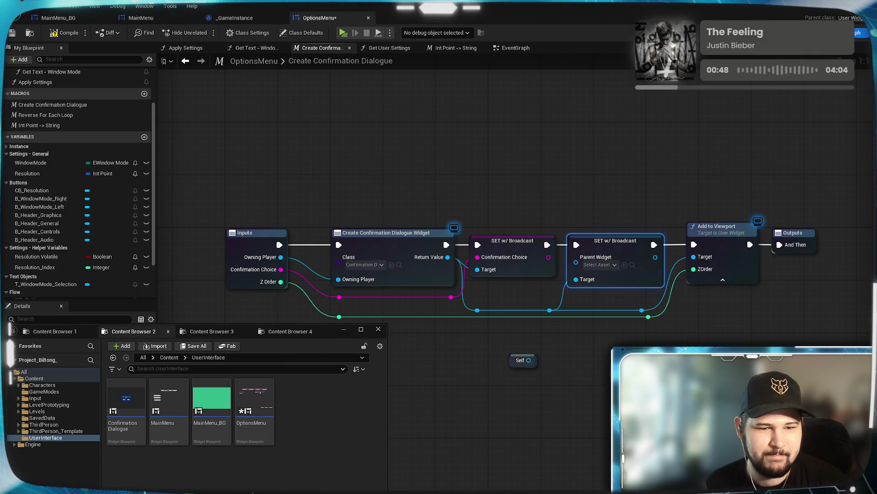
{"action": "key", "text": "alt+Tab"}
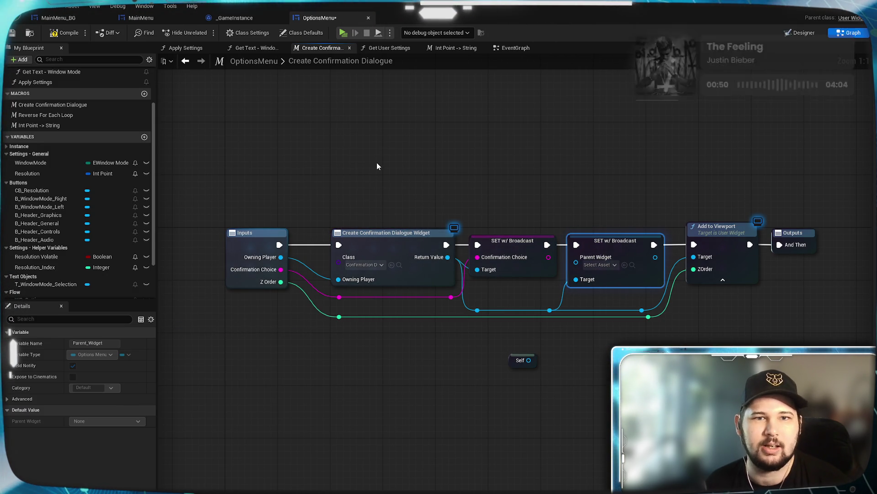
{"action": "double_click", "coordinate": [378, 160]}
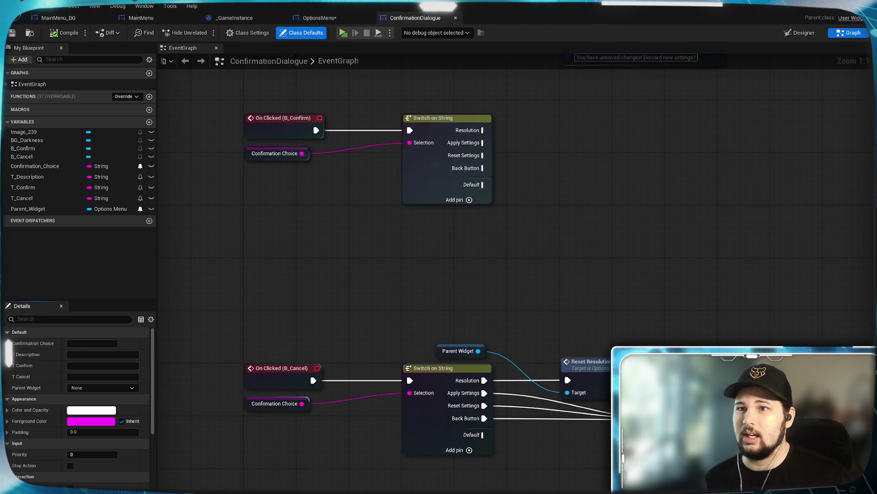
- Inspect Parent Widget, Event Construct, and the B_Confirm and B_Cancel click handlers in its graph
{"action": "mouse_move", "coordinate": [534, 105]}
{"action": "left_mouse_down"}
{"action": "mouse_move", "coordinate": [589, 244]}
{"action": "mouse_move", "coordinate": [581, 222]}
{"action": "mouse_move", "coordinate": [591, 183]}
{"action": "left_mouse_up"}
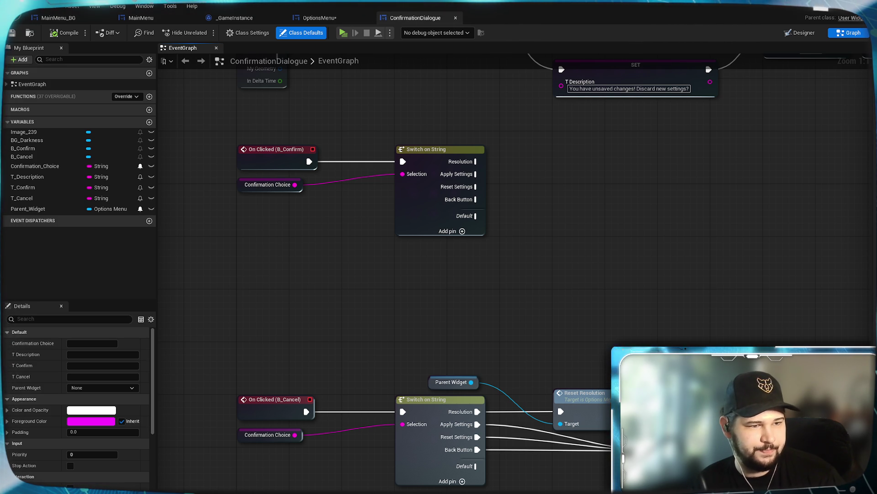
{"action": "mouse_move", "coordinate": [470, 304]}
{"action": "left_mouse_down"}
{"action": "mouse_move", "coordinate": [593, 251]}
{"action": "mouse_move", "coordinate": [515, 286]}
{"action": "left_mouse_up"}
{"action": "left_click", "coordinate": [502, 393]}
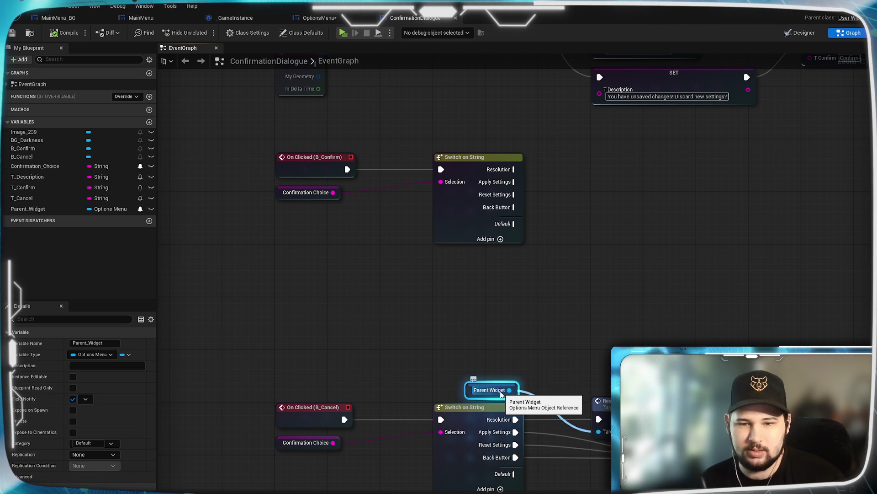
{"action": "left_click_drag", "start_coordinate": [619, 279], "coordinate": [610, 413]}
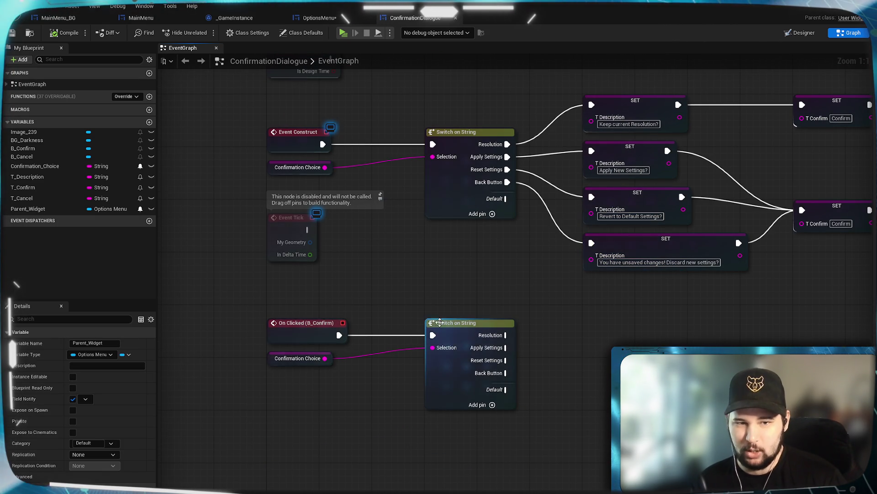
{"action": "left_click_drag", "start_coordinate": [590, 459], "coordinate": [268, 307]}
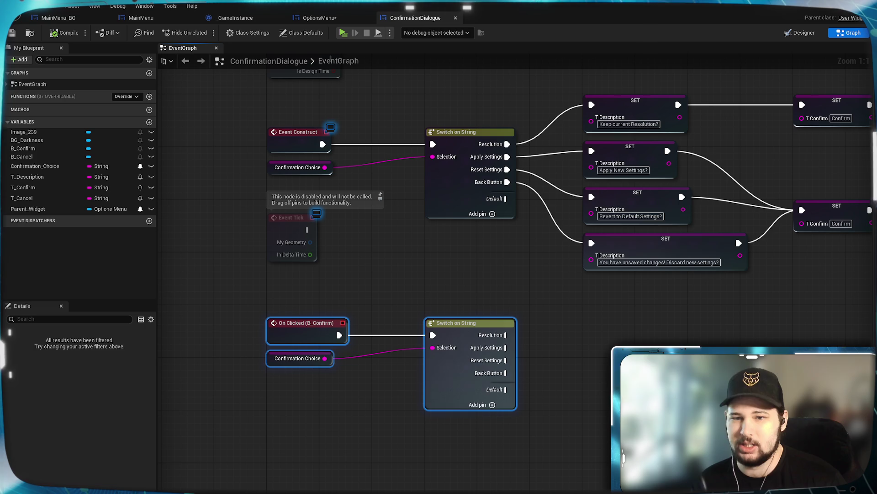
{"action": "mouse_move", "coordinate": [652, 421]}
{"action": "left_mouse_down"}
{"action": "mouse_move", "coordinate": [541, 249]}
{"action": "mouse_move", "coordinate": [633, 315]}
{"action": "mouse_move", "coordinate": [597, 446]}
{"action": "mouse_move", "coordinate": [627, 226]}
{"action": "left_mouse_up"}
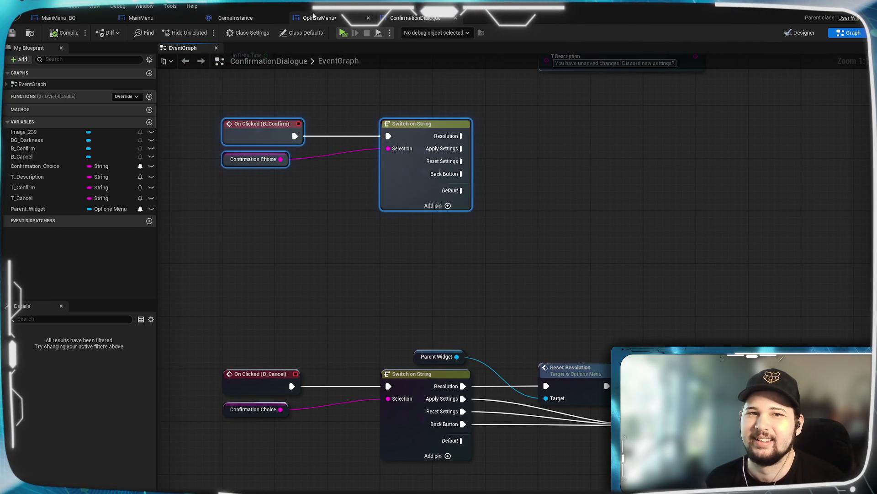
- Wire the Self node into the SET node's Parent Widget input in Create Confirmation Dialogue
{"action": "left_click", "coordinate": [329, 19]}
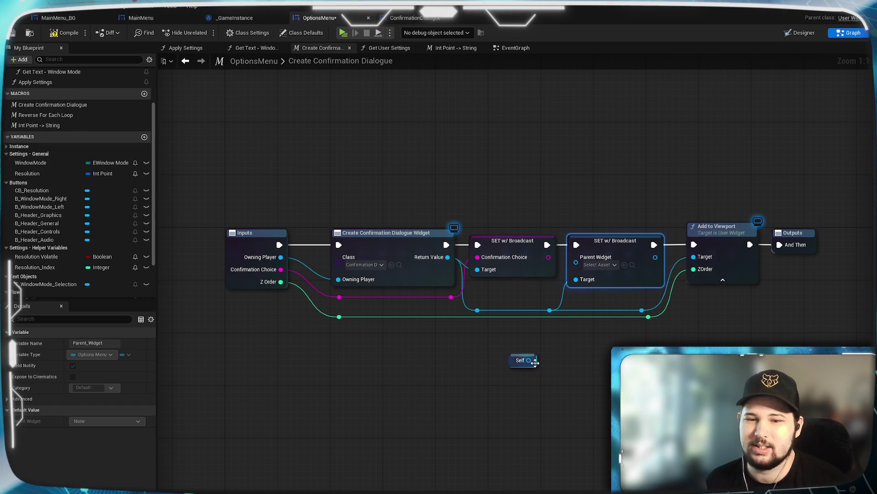
{"action": "mouse_move", "coordinate": [533, 366]}
{"action": "left_mouse_down"}
{"action": "mouse_move", "coordinate": [585, 213]}
{"action": "mouse_move", "coordinate": [645, 215]}
{"action": "mouse_move", "coordinate": [656, 226]}
{"action": "mouse_move", "coordinate": [623, 276]}
{"action": "left_mouse_up"}
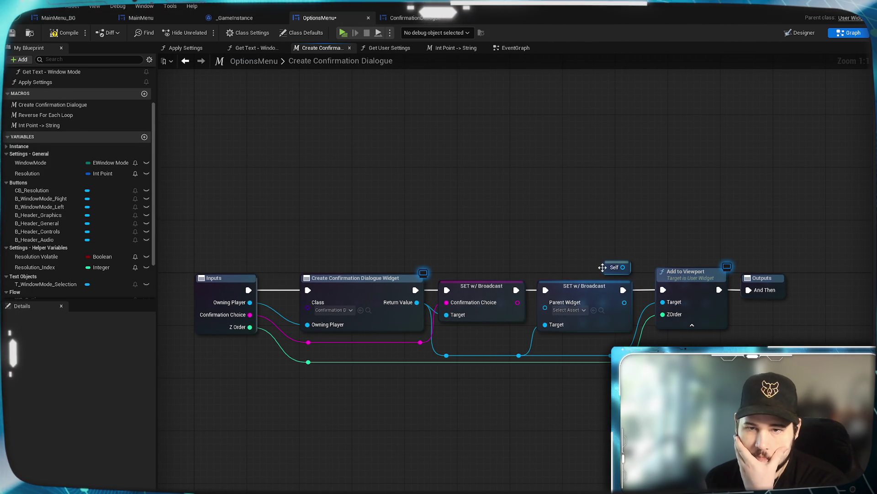
{"action": "left_click_drag", "start_coordinate": [607, 271], "coordinate": [494, 333]}
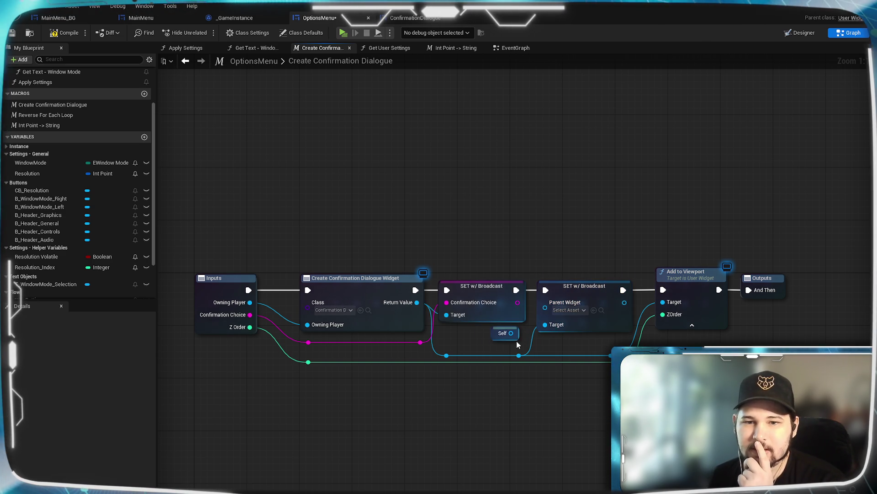
{"action": "left_click_drag", "start_coordinate": [510, 333], "coordinate": [546, 303]}
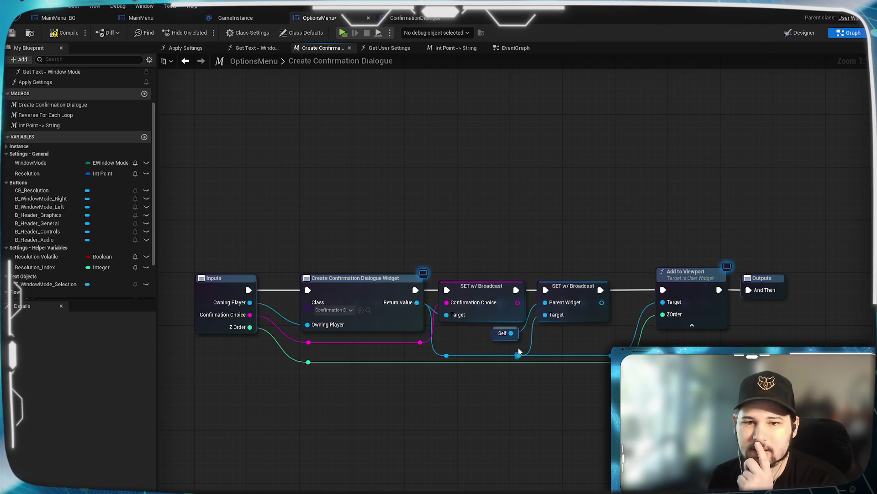
{"action": "left_click_drag", "start_coordinate": [514, 335], "coordinate": [521, 334]}
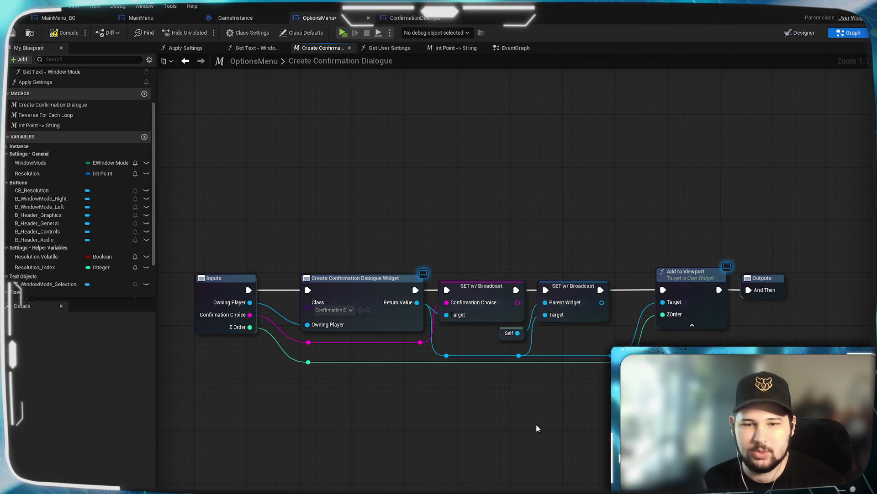
- Save and compile OptionsMenu, then frame the whole macro graph
{"action": "key", "text": "ctrl+s"}
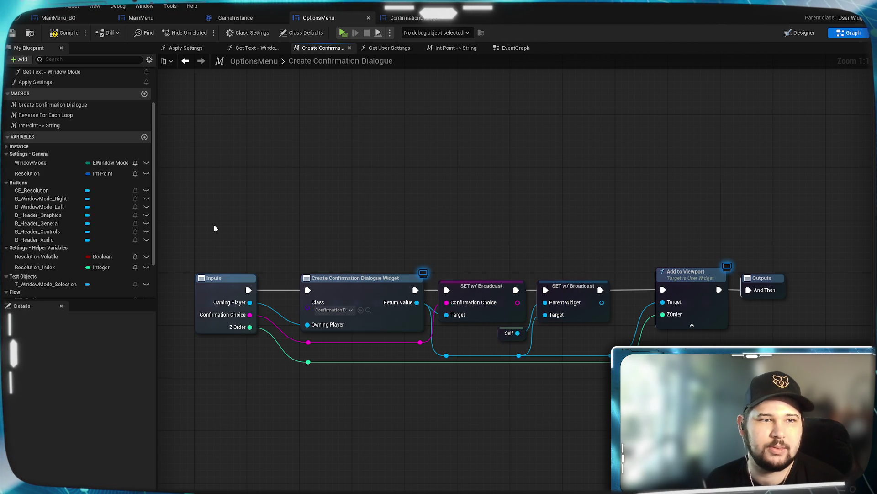
{"action": "left_click", "coordinate": [68, 33]}
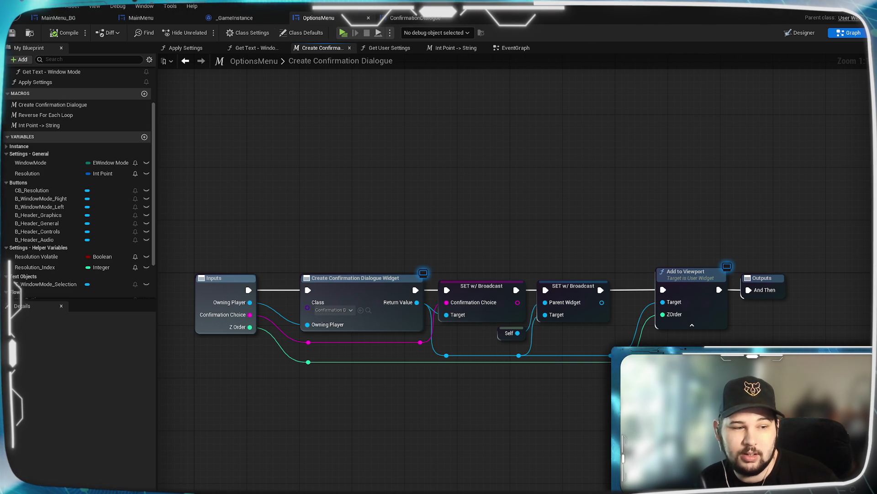
{"action": "left_click", "coordinate": [371, 207]}
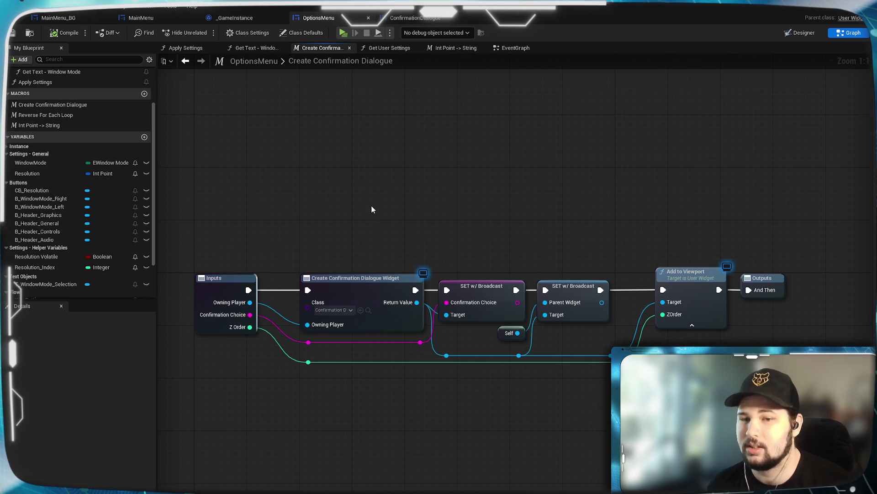
{"action": "key", "text": "Home"}
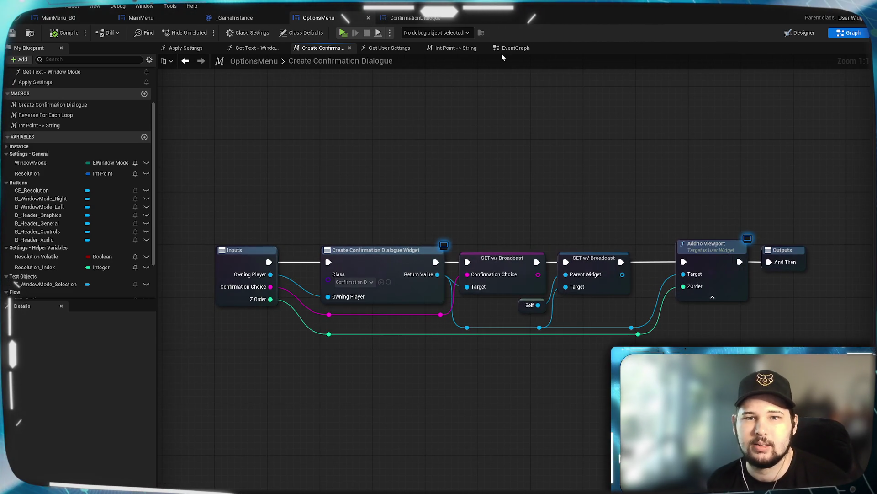
- In OptionsMenu's event graph, find the Return to Previous Screen section and open its Create Confirmation Dialogue macro
{"action": "left_click", "coordinate": [513, 48]}
{"action": "scroll", "coordinate": [384, 425], "scroll_direction": "down", "scroll_amount": 4}
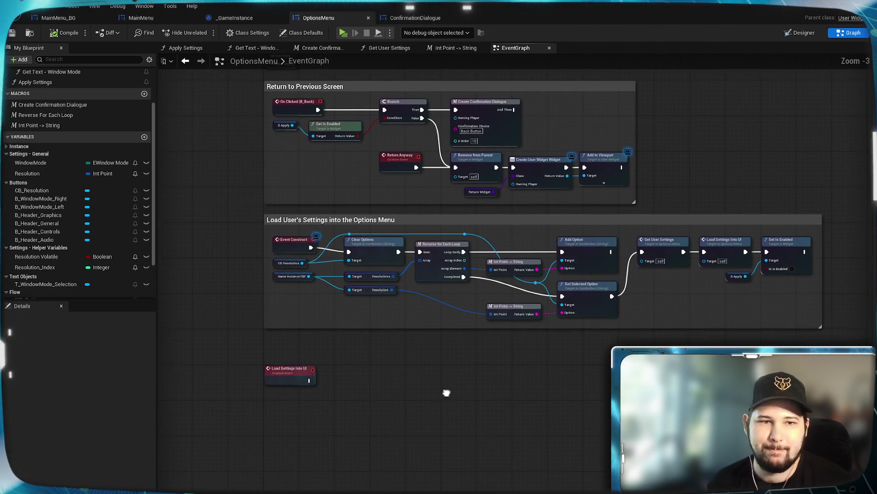
{"action": "scroll", "coordinate": [667, 324], "scroll_direction": "up", "scroll_amount": 1}
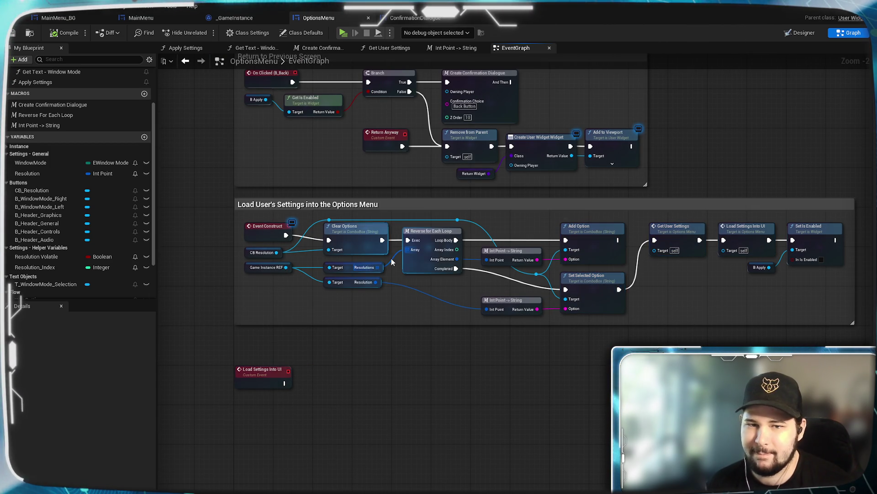
{"action": "mouse_move", "coordinate": [376, 358]}
{"action": "left_mouse_down"}
{"action": "mouse_move", "coordinate": [389, 428]}
{"action": "mouse_move", "coordinate": [431, 492]}
{"action": "left_mouse_up"}
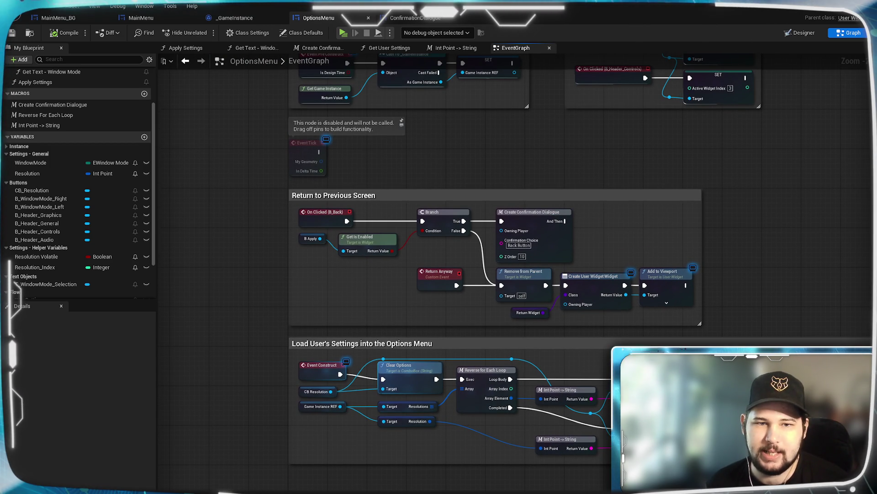
{"action": "scroll", "coordinate": [522, 204], "scroll_direction": "up", "scroll_amount": 2}
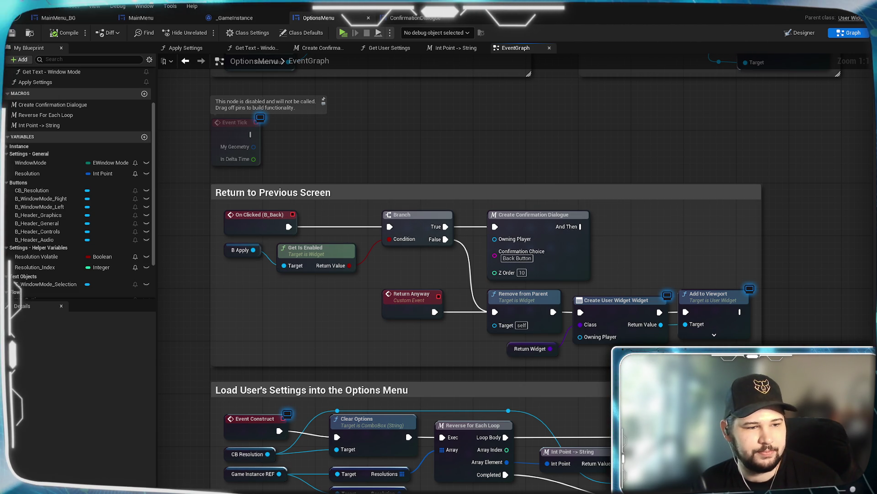
{"action": "double_click", "coordinate": [534, 214]}
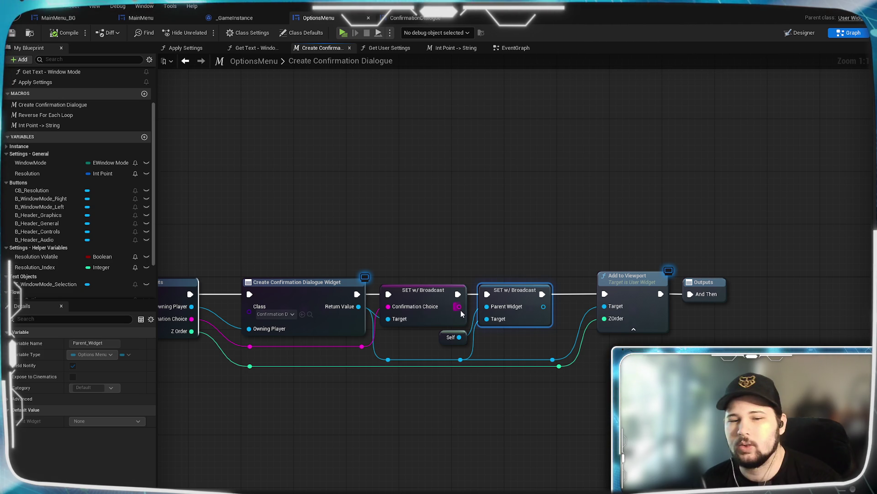
{"action": "left_click", "coordinate": [495, 434]}
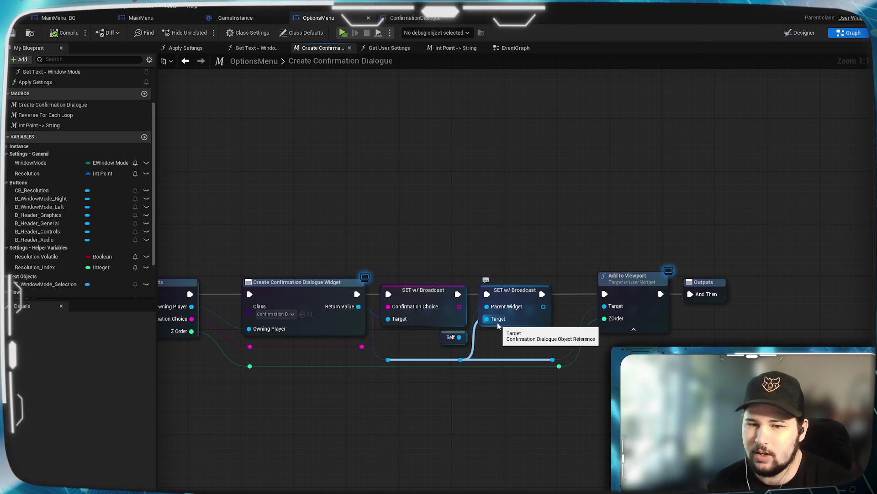
{"action": "mouse_move", "coordinate": [497, 322]}
{"action": "left_mouse_down"}
{"action": "mouse_move", "coordinate": [631, 348]}
{"action": "mouse_move", "coordinate": [395, 393]}
{"action": "left_mouse_up"}
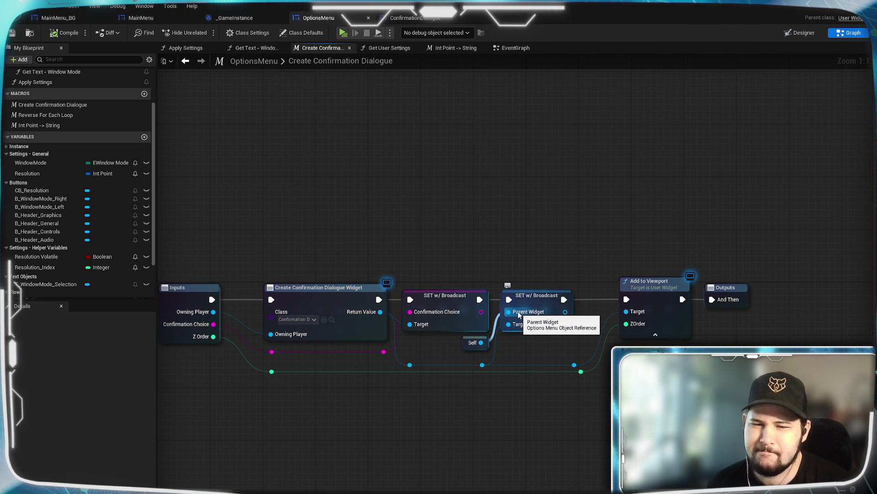
- In ConfirmationDialogue, change Parent_Widget to a class reference and move the Parent Widget node aside
{"action": "left_click", "coordinate": [415, 19]}
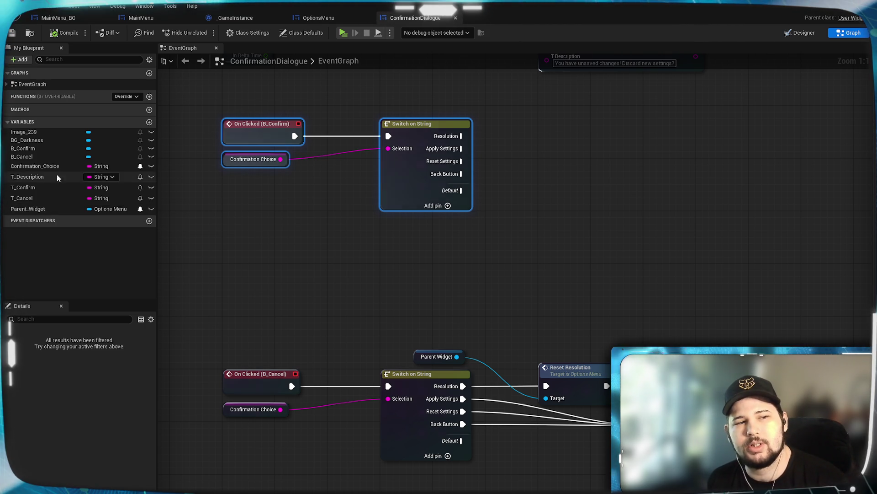
{"action": "left_click", "coordinate": [101, 210]}
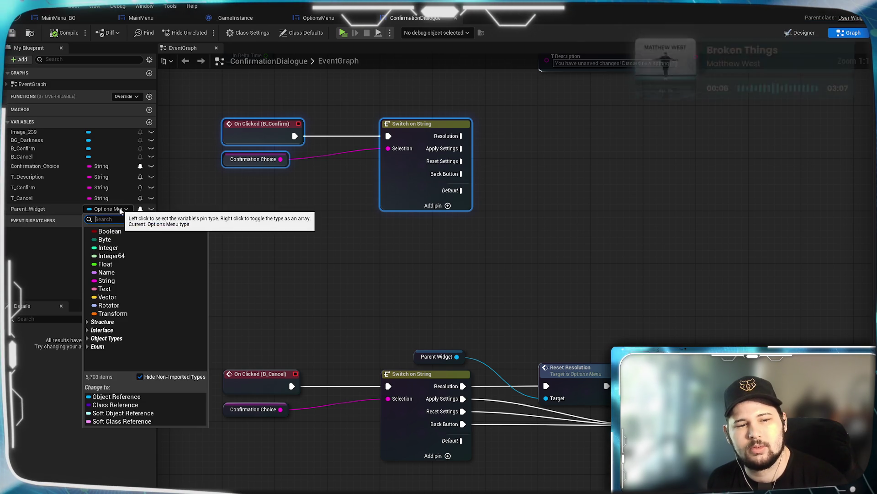
{"action": "key", "text": "Escape"}
{"action": "left_click", "coordinate": [120, 211]}
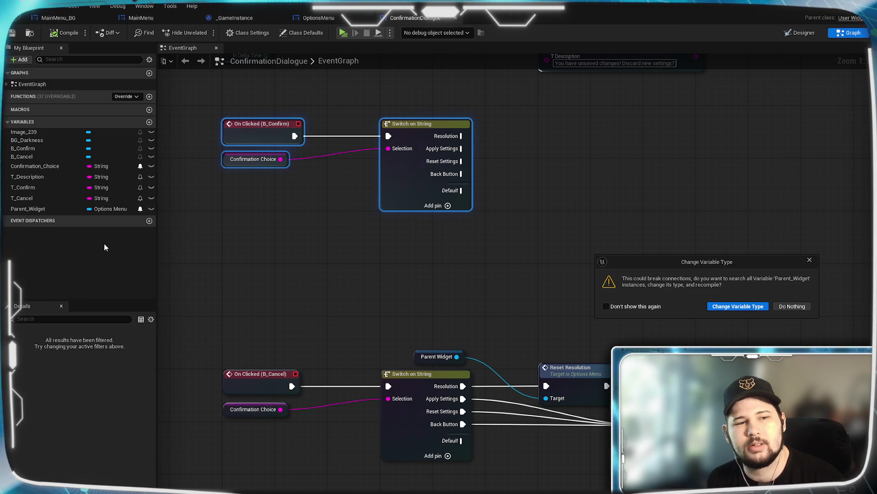
{"action": "left_click", "coordinate": [736, 306]}
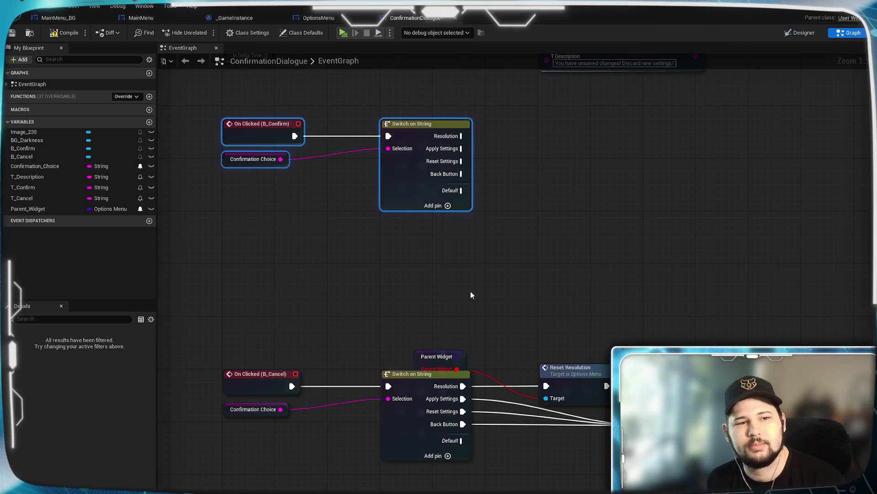
{"action": "mouse_move", "coordinate": [436, 351]}
{"action": "left_mouse_down"}
{"action": "mouse_move", "coordinate": [462, 319]}
{"action": "mouse_move", "coordinate": [548, 399]}
{"action": "left_mouse_up"}
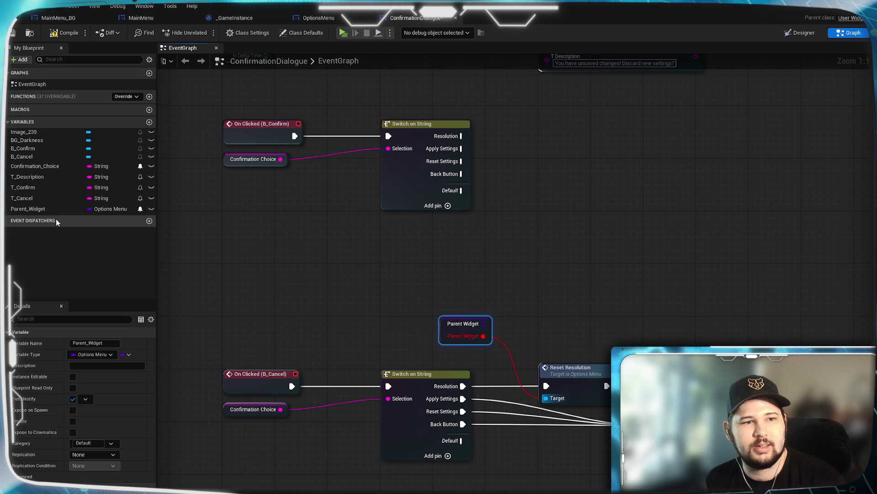
{"action": "left_click", "coordinate": [382, 292]}
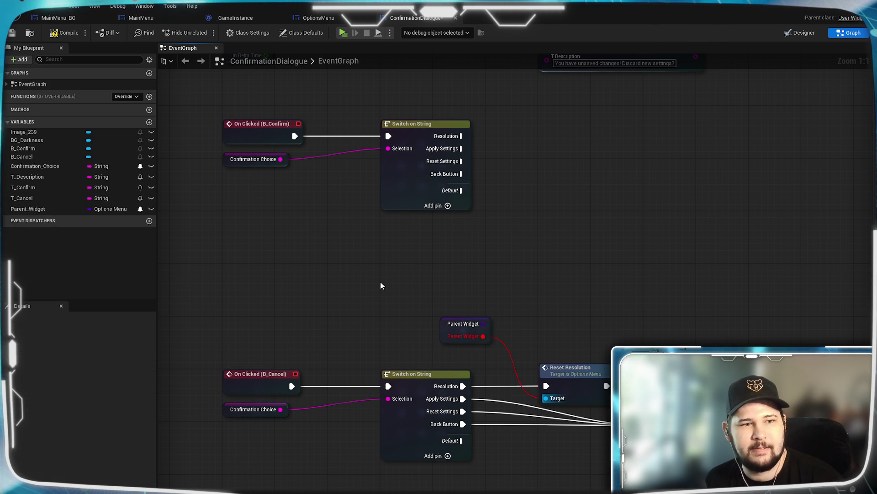
{"action": "left_click_drag", "start_coordinate": [545, 305], "coordinate": [513, 291]}
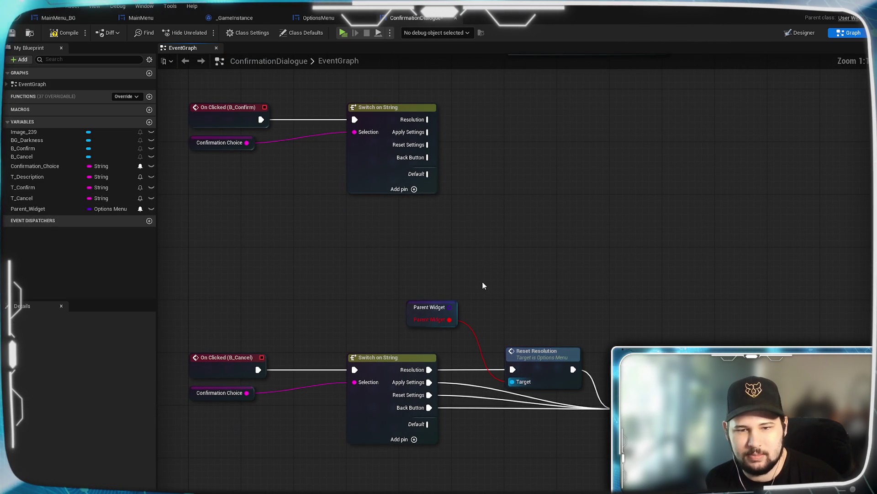
{"action": "double_click", "coordinate": [533, 365]}
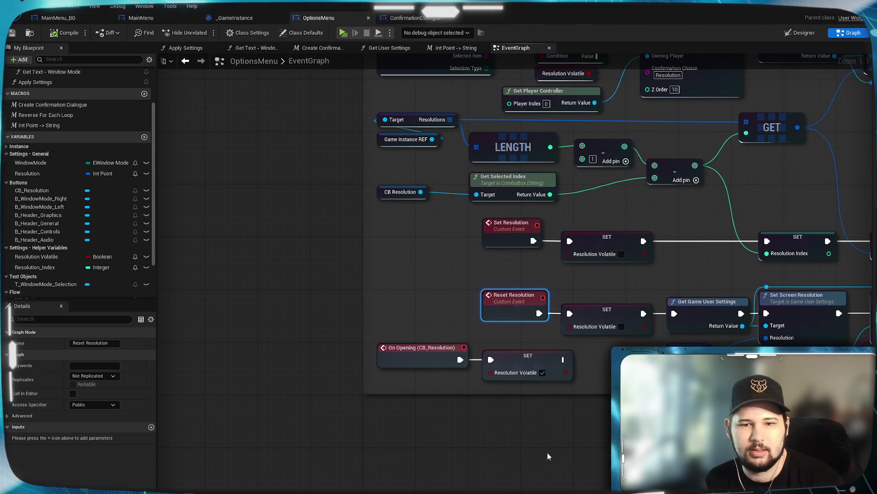
{"action": "mouse_move", "coordinate": [645, 398]}
{"action": "left_mouse_down"}
{"action": "mouse_move", "coordinate": [366, 385]}
{"action": "mouse_move", "coordinate": [355, 396]}
{"action": "mouse_move", "coordinate": [438, 402]}
{"action": "mouse_move", "coordinate": [419, 409]}
{"action": "left_mouse_up"}
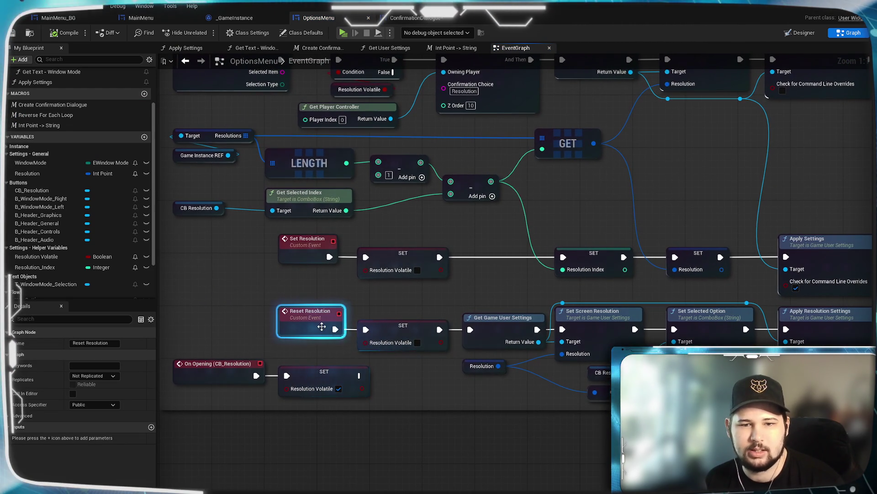
{"action": "left_click", "coordinate": [413, 17]}
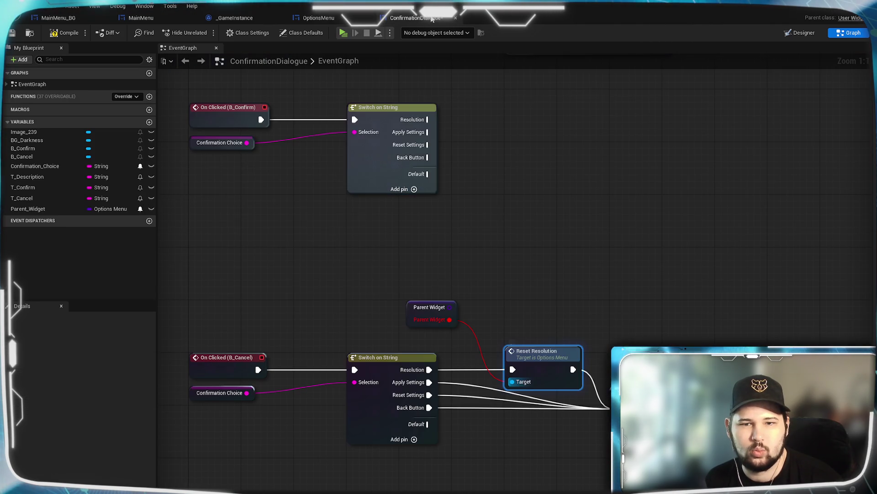
{"action": "left_click", "coordinate": [547, 361]}
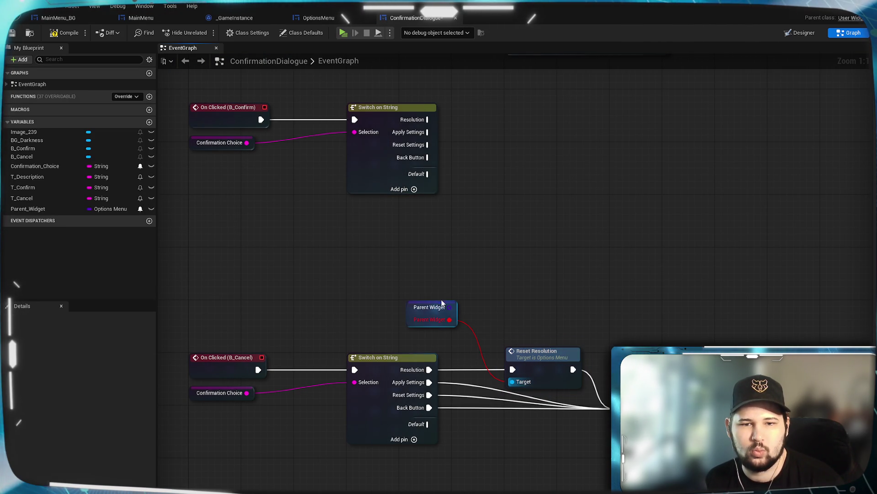
- Disconnect Parent Widget from Reset Resolution and change Parent_Widget back to an object reference
{"action": "left_click", "coordinate": [472, 339], "text": "alt"}
{"action": "left_click_drag", "start_coordinate": [454, 309], "coordinate": [451, 312]}
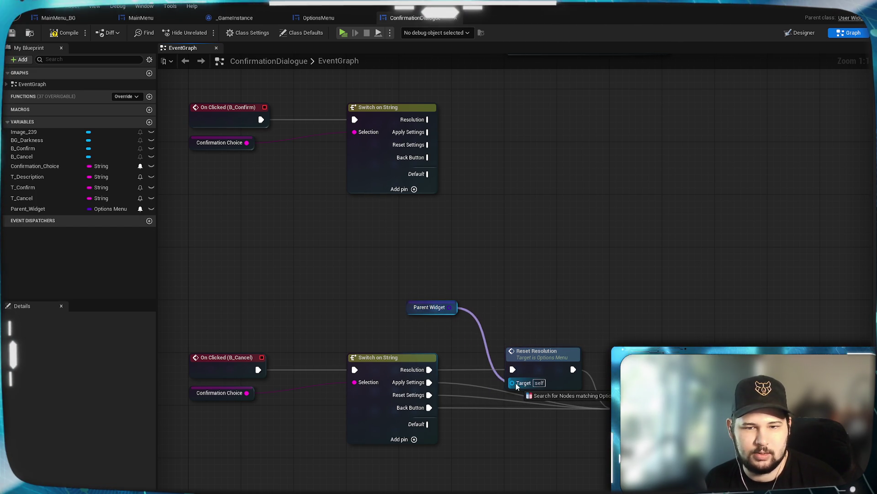
{"action": "left_click_drag", "start_coordinate": [512, 395], "coordinate": [512, 396]}
{"action": "key", "text": "Escape"}
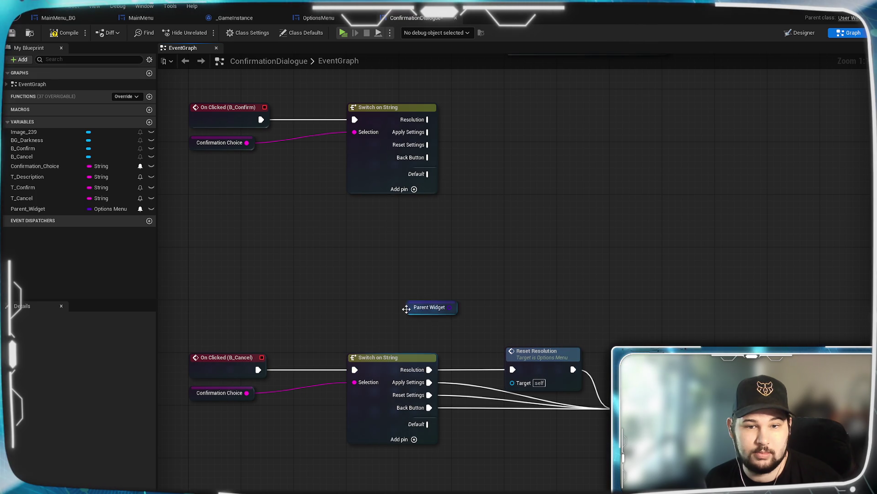
{"action": "left_click", "coordinate": [433, 313]}
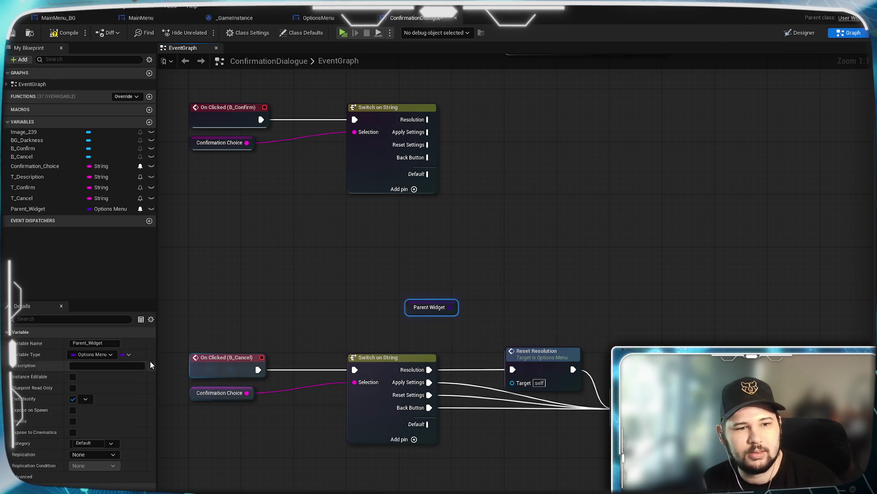
{"action": "left_click", "coordinate": [110, 357]}
{"action": "left_click", "coordinate": [109, 357]}
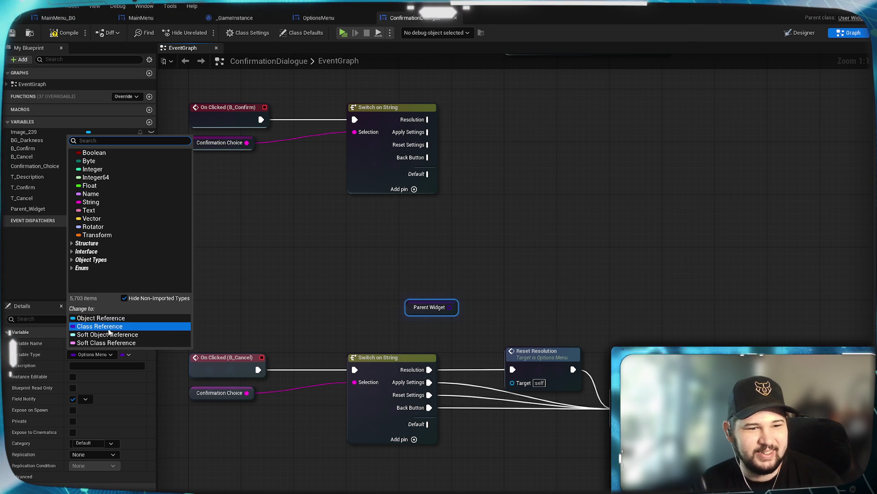
{"action": "left_click", "coordinate": [102, 317]}
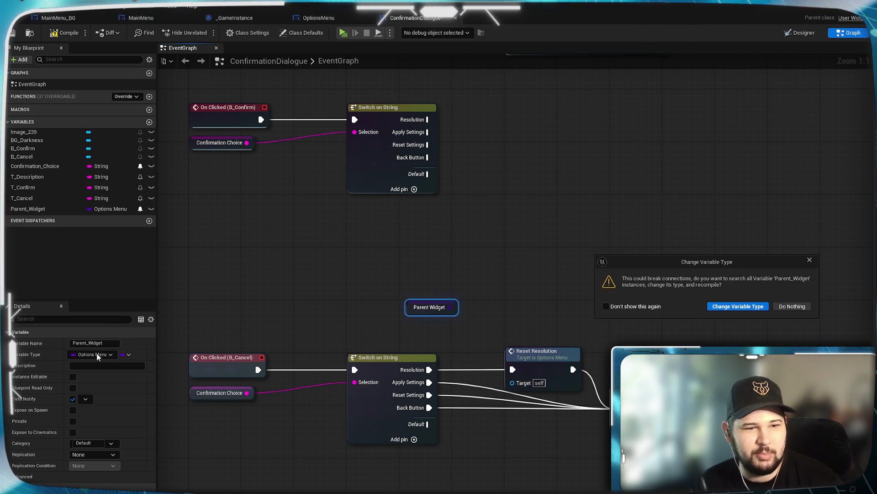
{"action": "left_click", "coordinate": [790, 307]}
- Wire Parent Widget into Reset Resolution's Target, then go back to the OptionsMenu graph
{"action": "mouse_move", "coordinate": [450, 307]}
{"action": "left_mouse_down"}
{"action": "mouse_move", "coordinate": [502, 391]}
{"action": "mouse_move", "coordinate": [519, 389]}
{"action": "left_mouse_up"}
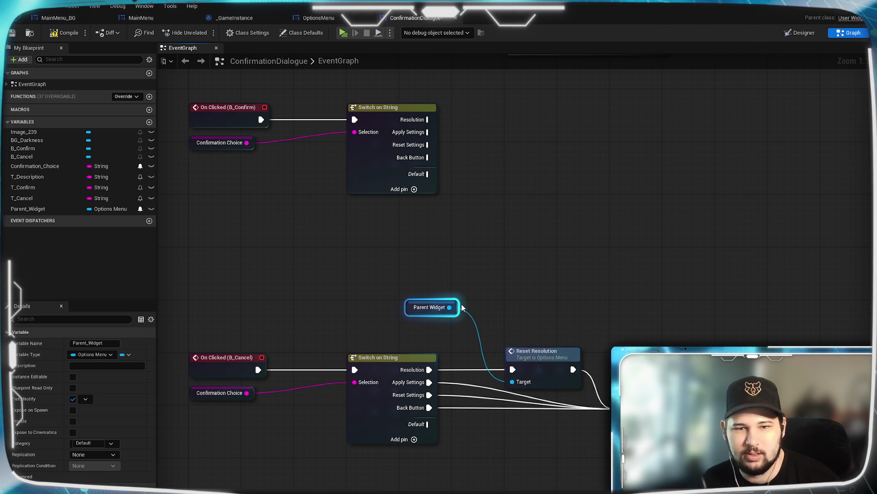
{"action": "left_click_drag", "start_coordinate": [455, 305], "coordinate": [427, 332]}
{"action": "left_click", "coordinate": [553, 267]}
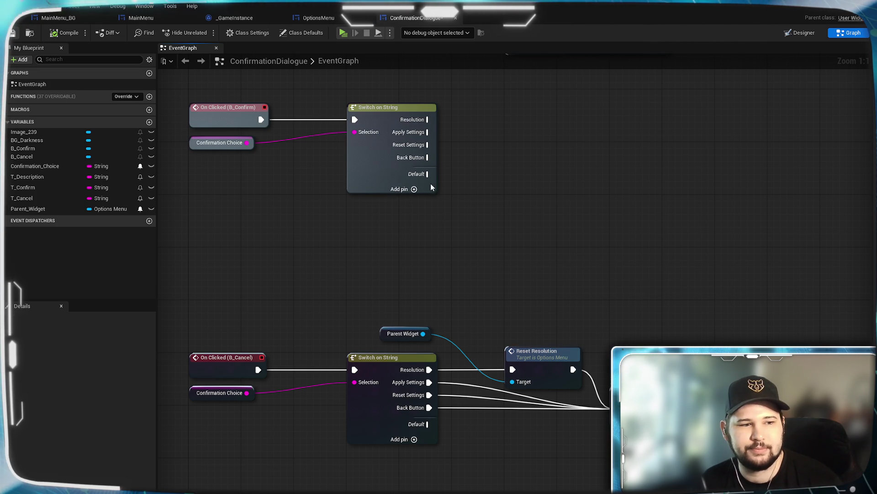
{"action": "left_click", "coordinate": [319, 18]}
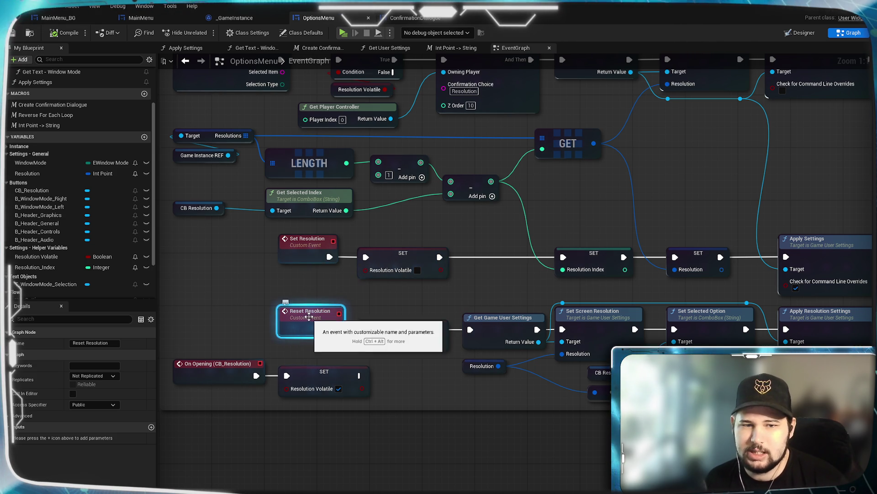
{"action": "left_click_drag", "start_coordinate": [406, 164], "coordinate": [404, 158]}
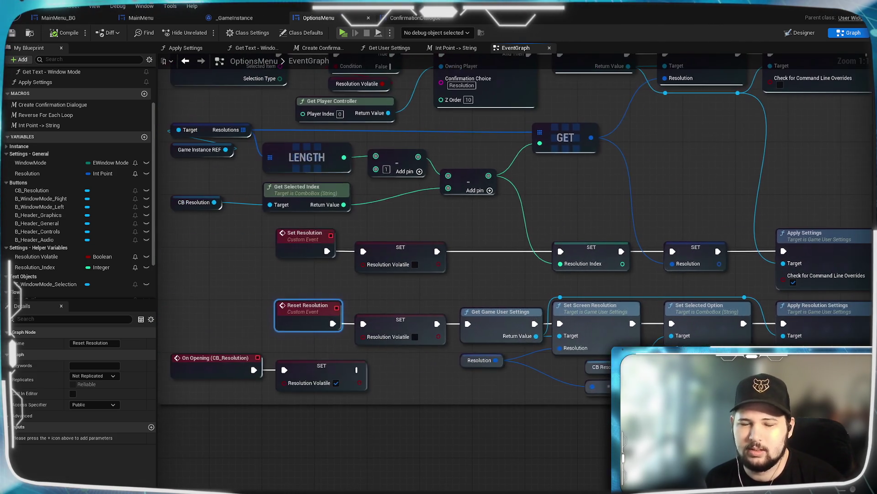
{"action": "left_click", "coordinate": [408, 20]}
{"action": "left_click", "coordinate": [329, 19]}
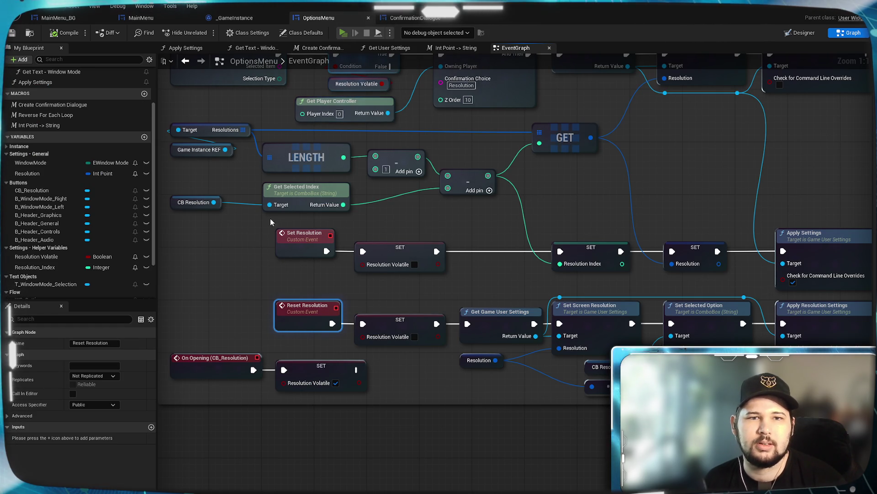
{"action": "key", "text": "alt+p"}
{"action": "left_click", "coordinate": [219, 254]}
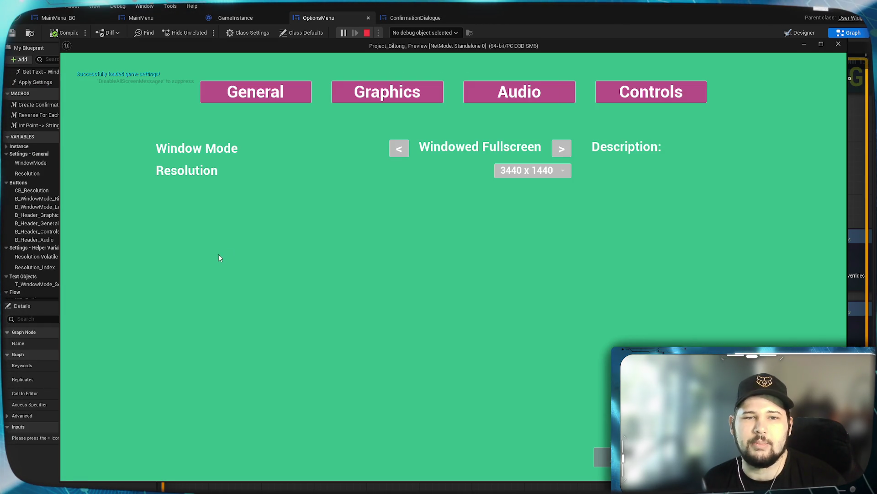
{"action": "left_click", "coordinate": [530, 171]}
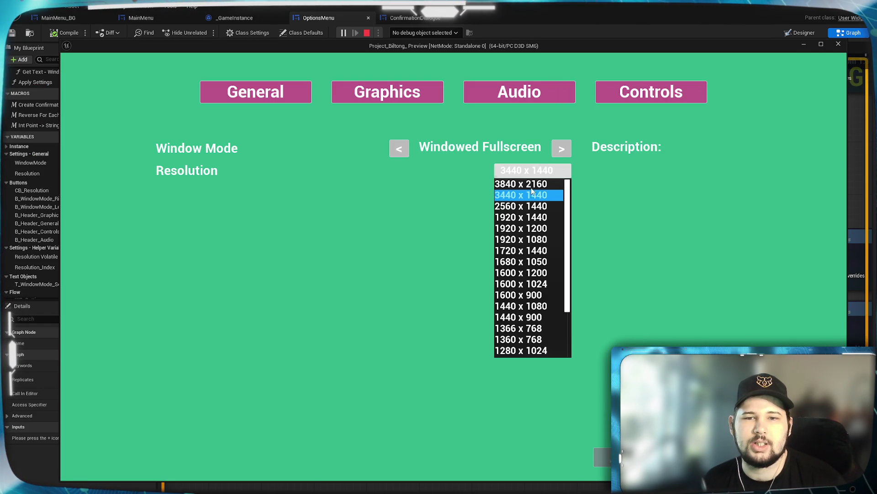
{"action": "left_click", "coordinate": [519, 351]}
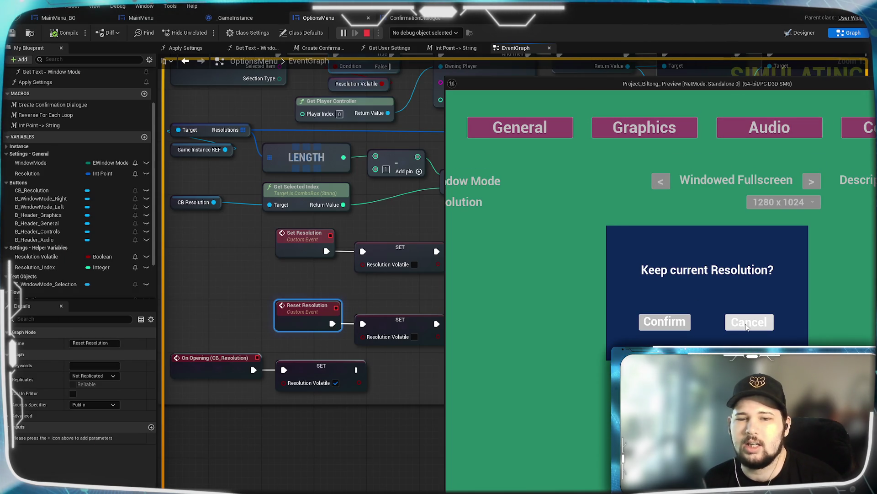
{"action": "left_click", "coordinate": [747, 325]}
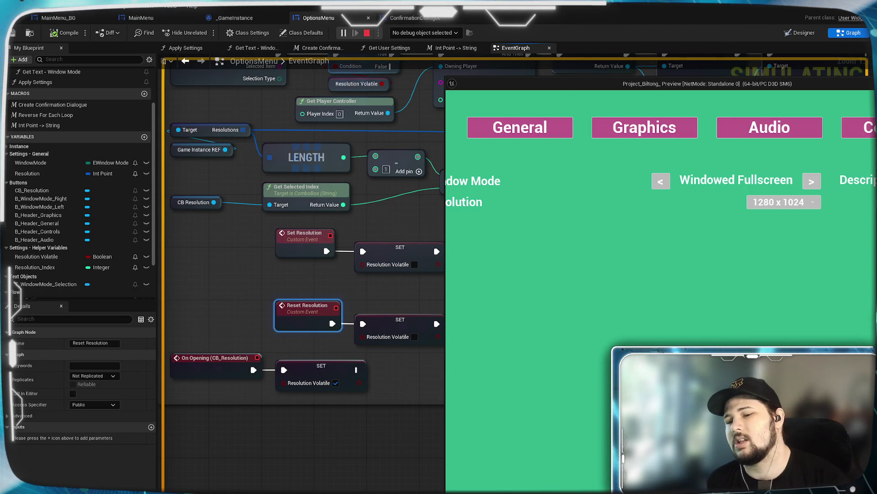
{"action": "key", "text": "Escape"}
{"action": "left_click", "coordinate": [632, 330]}
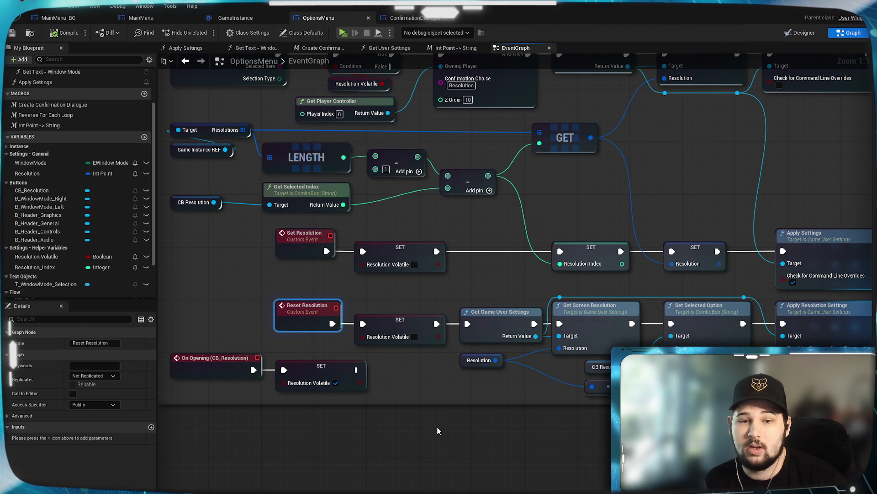
- Review the OptionsMenu Resolution and Window Mode sections, then bring up the MainMenu widget designer
{"action": "left_click", "coordinate": [434, 430]}
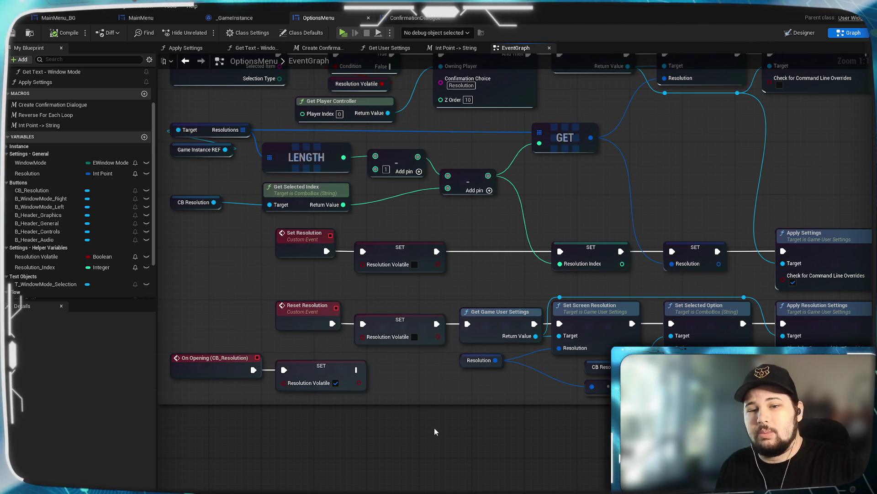
{"action": "left_click_drag", "start_coordinate": [416, 434], "coordinate": [418, 488]}
{"action": "mouse_move", "coordinate": [600, 258]}
{"action": "left_mouse_down"}
{"action": "mouse_move", "coordinate": [574, 249]}
{"action": "mouse_move", "coordinate": [610, 288]}
{"action": "left_mouse_up"}
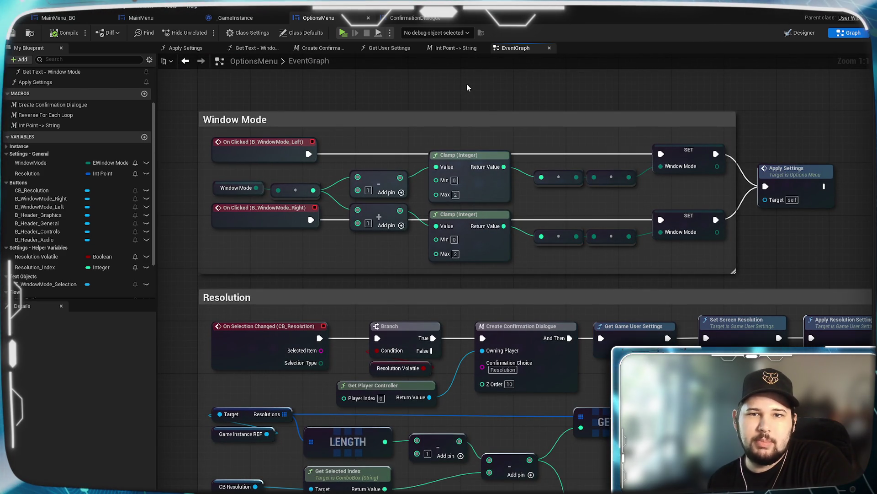
{"action": "left_click", "coordinate": [423, 22]}
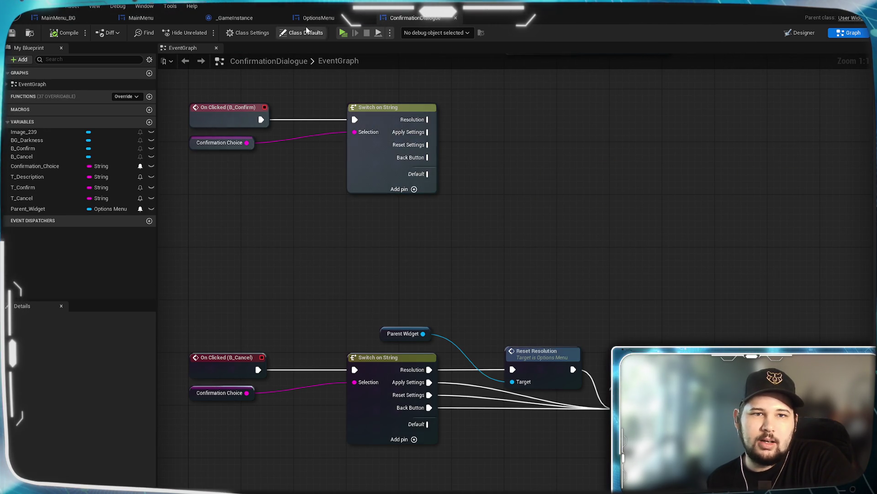
{"action": "left_click", "coordinate": [317, 20]}
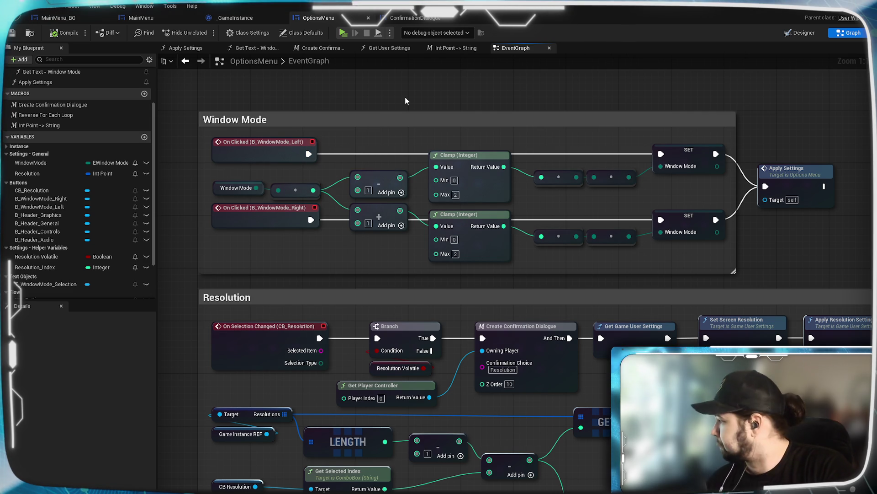
{"action": "scroll", "coordinate": [407, 96], "scroll_direction": "down", "scroll_amount": 2}
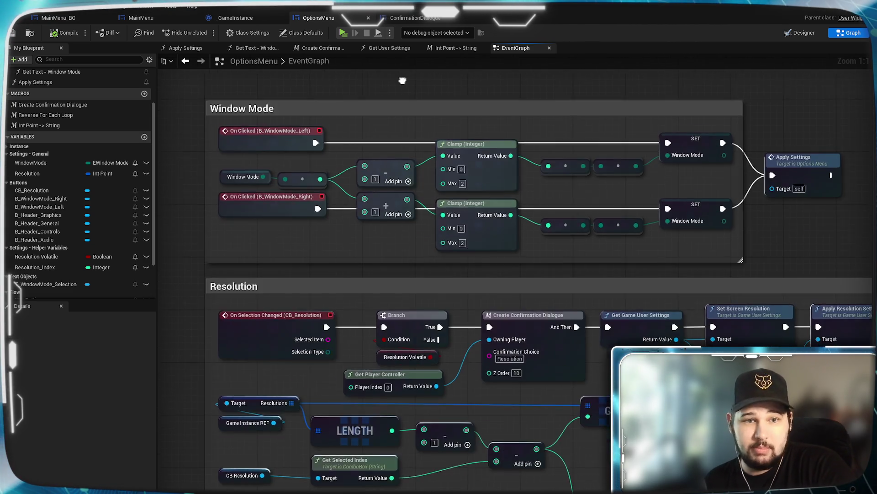
{"action": "scroll", "coordinate": [246, 155], "scroll_direction": "up", "scroll_amount": 1}
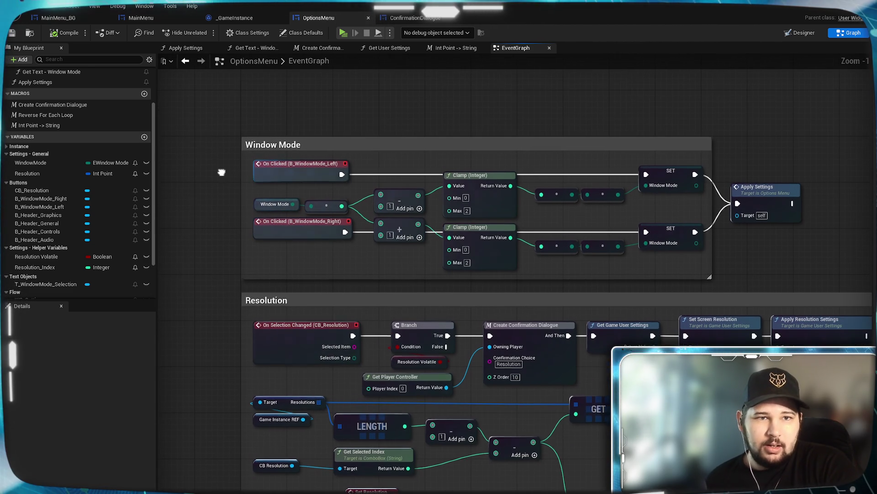
{"action": "left_click", "coordinate": [139, 18]}
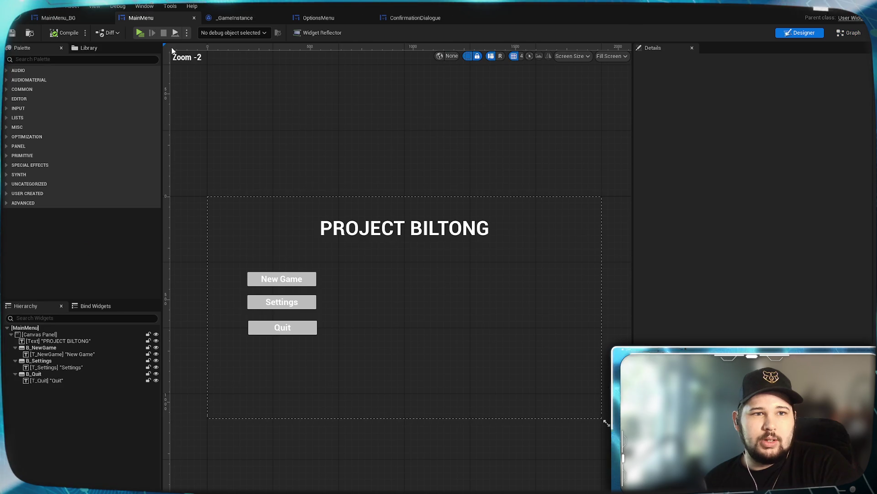
- Inspect MainMenu's graph and the Create Options Menu Widget Return Value actions, then return to OptionsMenu
{"action": "left_click", "coordinate": [849, 32]}
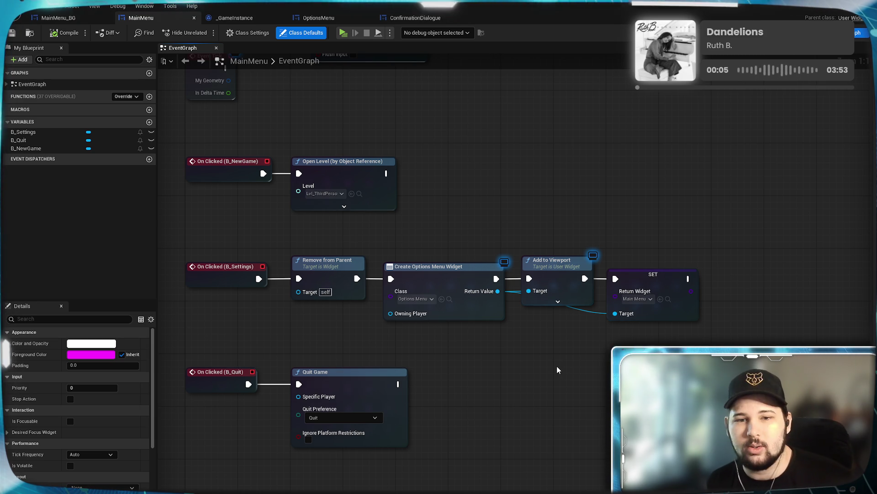
{"action": "right_click", "coordinate": [558, 369]}
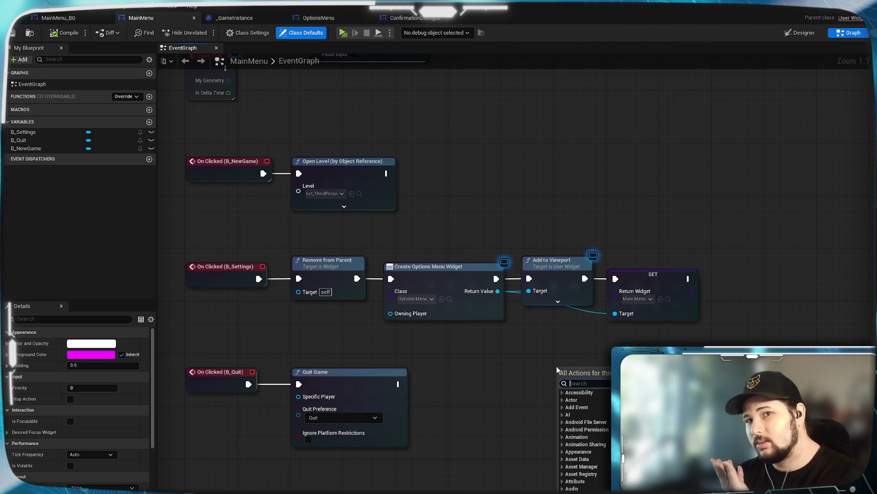
{"action": "left_click", "coordinate": [541, 366]}
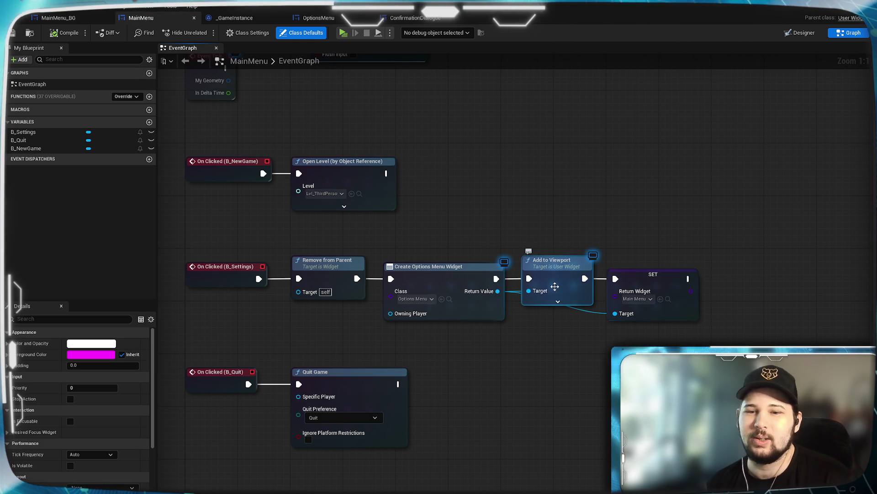
{"action": "left_click_drag", "start_coordinate": [563, 351], "coordinate": [510, 306]}
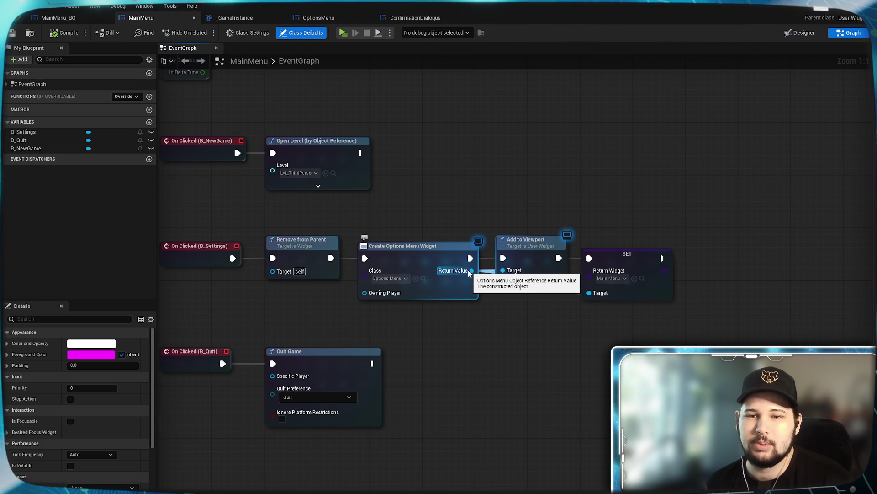
{"action": "left_click_drag", "start_coordinate": [500, 300], "coordinate": [500, 300]}
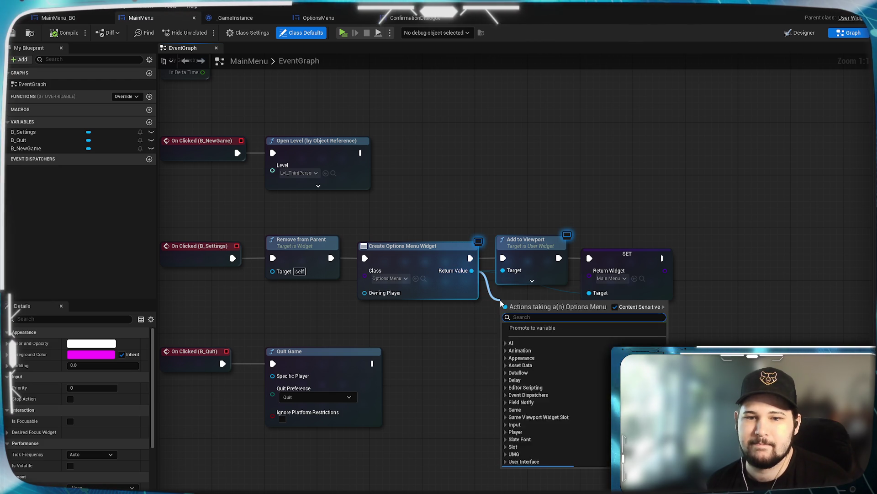
{"action": "left_click", "coordinate": [443, 390]}
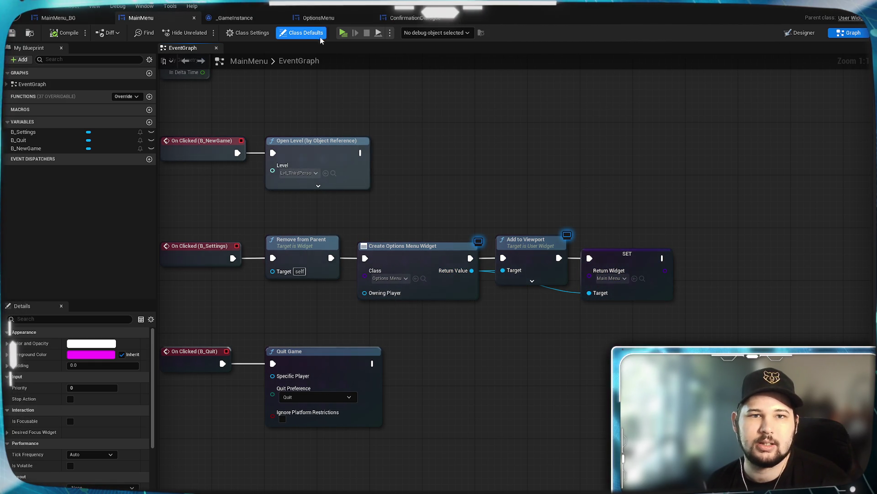
{"action": "left_click", "coordinate": [318, 18]}
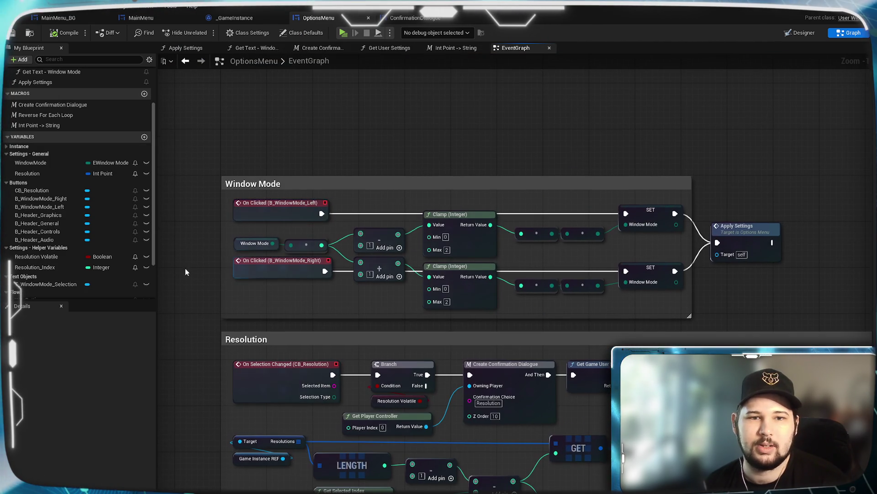
- Add a new variable named OptionsMenuREF to the OptionsMenu blueprint
{"action": "scroll", "coordinate": [79, 254], "scroll_direction": "down", "scroll_amount": 3}
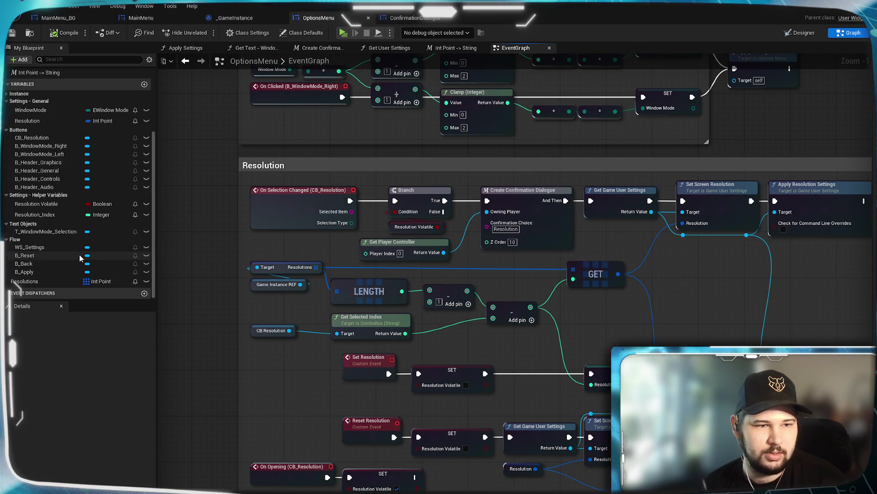
{"action": "left_click", "coordinate": [7, 94]}
{"action": "left_click", "coordinate": [7, 94]}
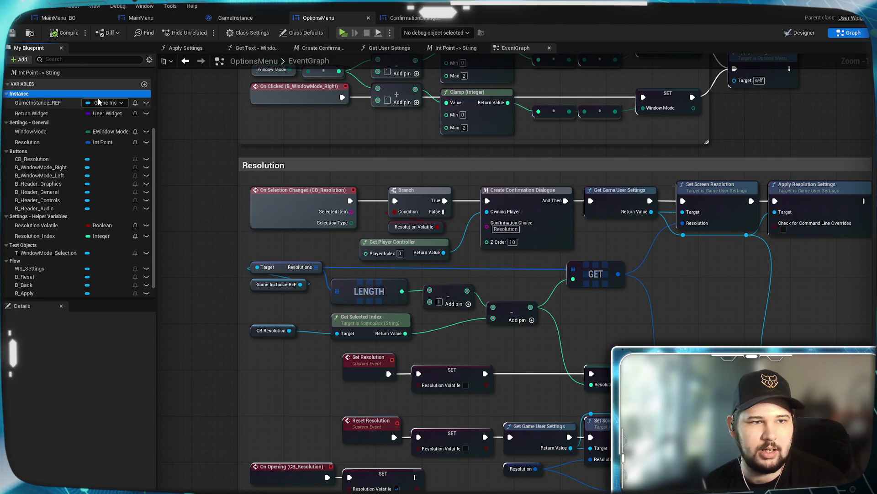
{"action": "left_click", "coordinate": [145, 85]}
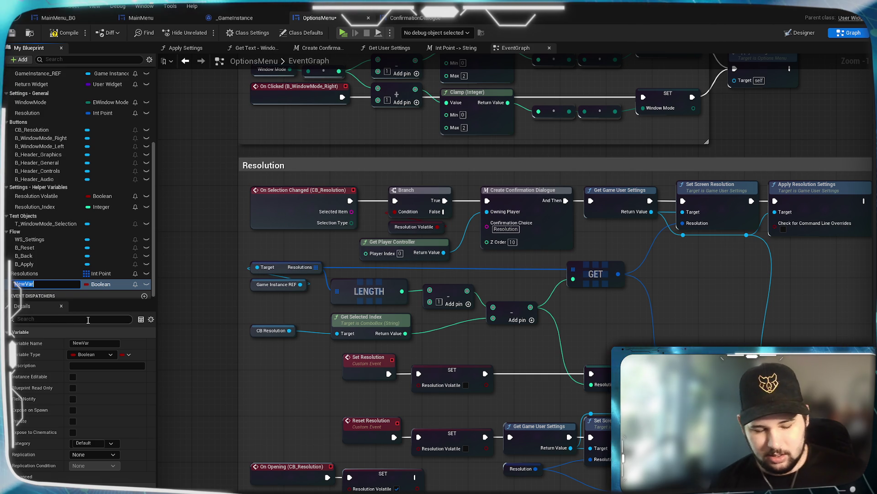
{"action": "type", "text": "OptionsMenuREF"}
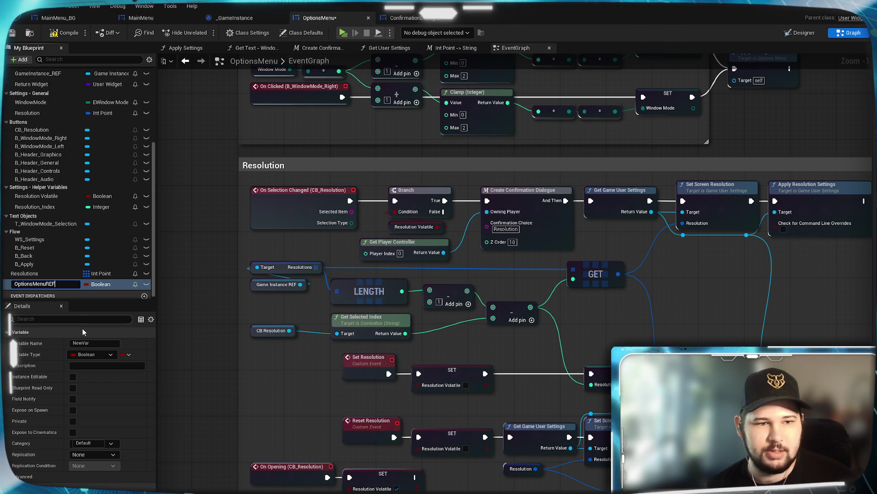
{"action": "key", "text": "Return"}
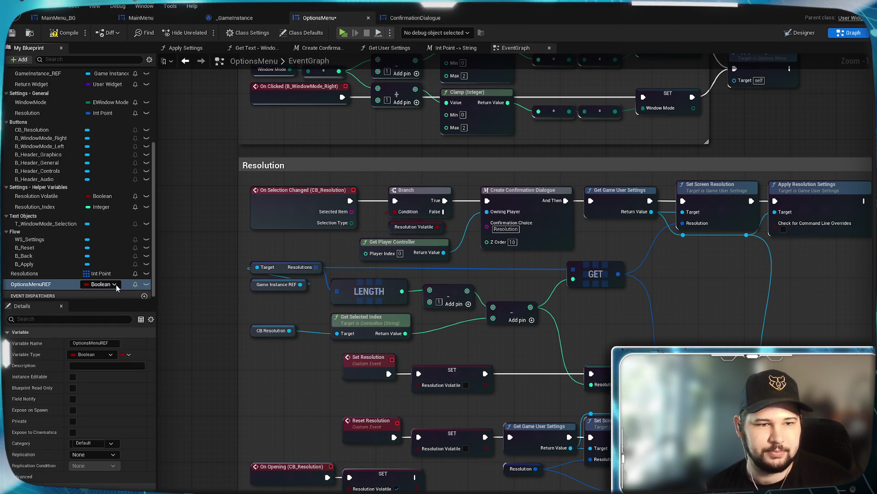
- Make OptionsMenuREF an Options Menu object reference in the Instance category
{"action": "left_click", "coordinate": [116, 285]}
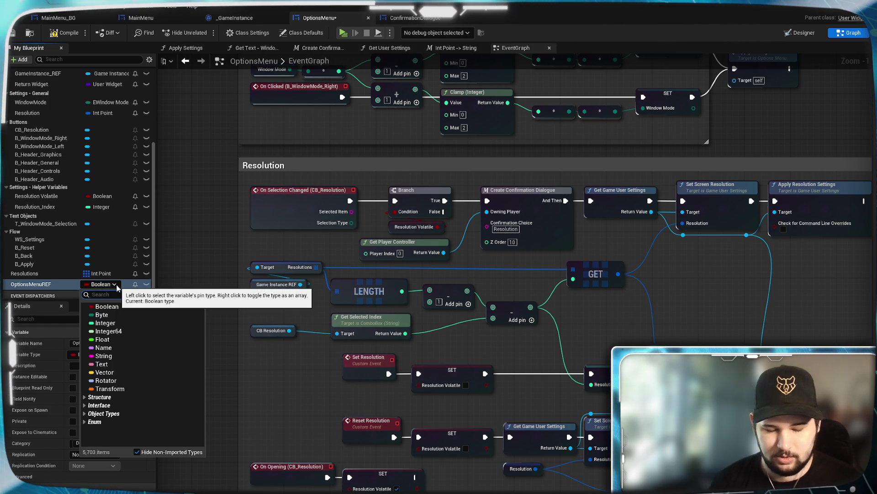
{"action": "type", "text": "Options"}
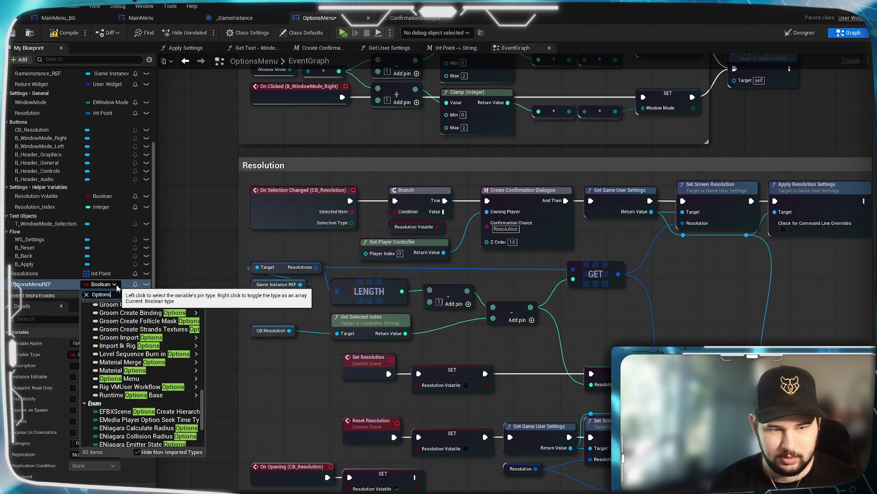
{"action": "type", "text": "Me"}
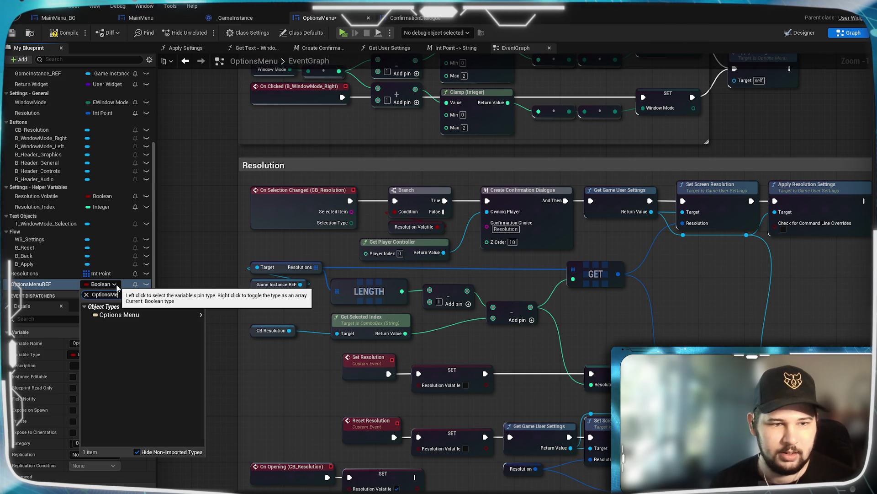
{"action": "mouse_move", "coordinate": [183, 320]}
{"action": "left_click", "coordinate": [234, 316]}
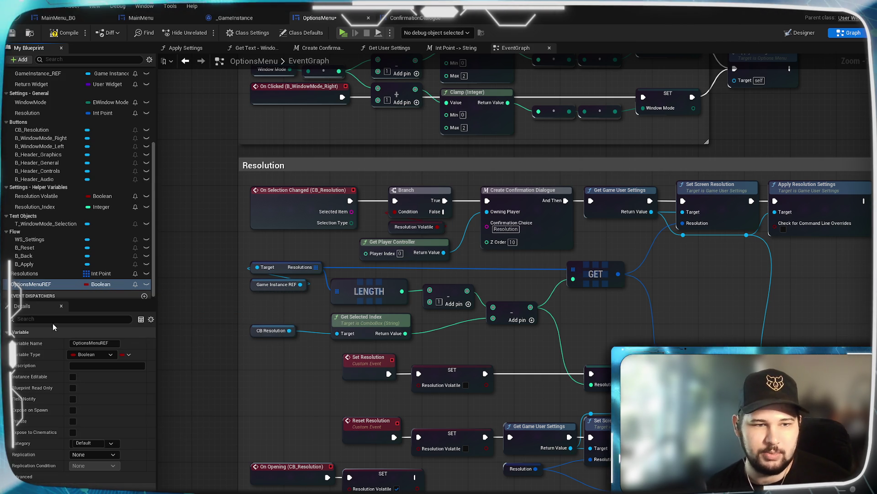
{"action": "left_click", "coordinate": [103, 446]}
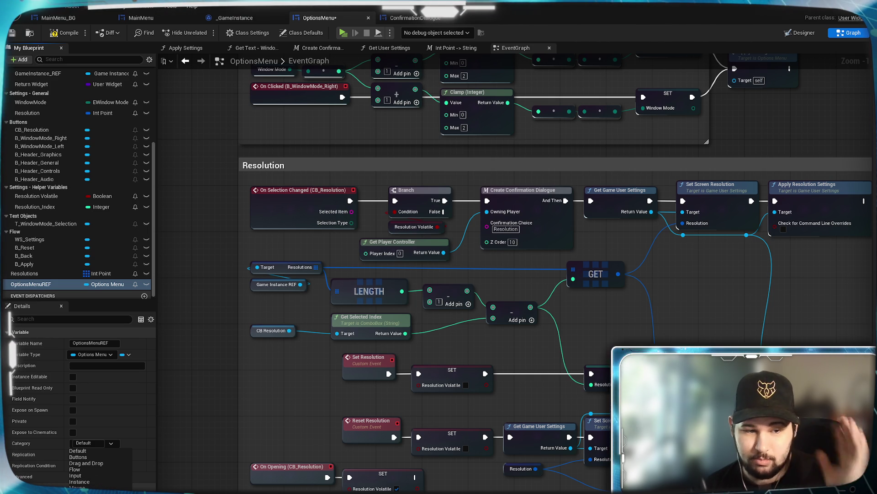
{"action": "key", "text": "Return"}
- Save the OptionsMenu blueprint, leaving Field Notify unticked on OptionsMenuREF
{"action": "scroll", "coordinate": [98, 215], "scroll_direction": "up", "scroll_amount": 3}
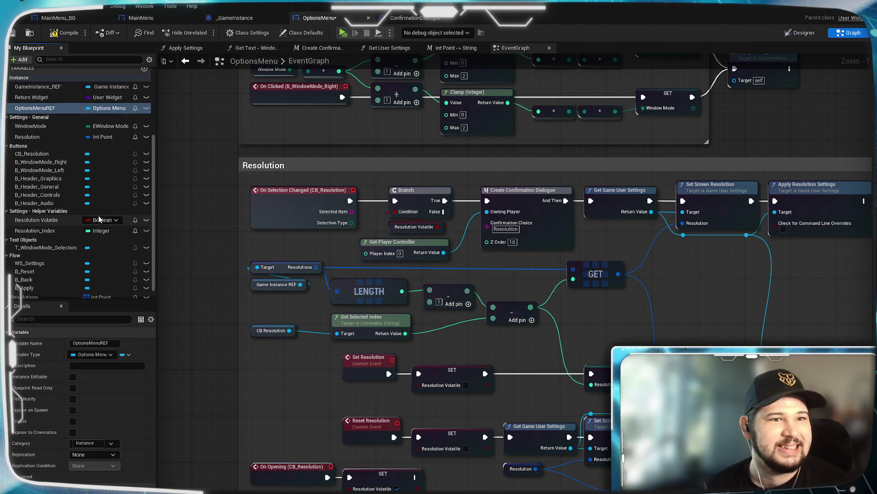
{"action": "left_click", "coordinate": [136, 174]}
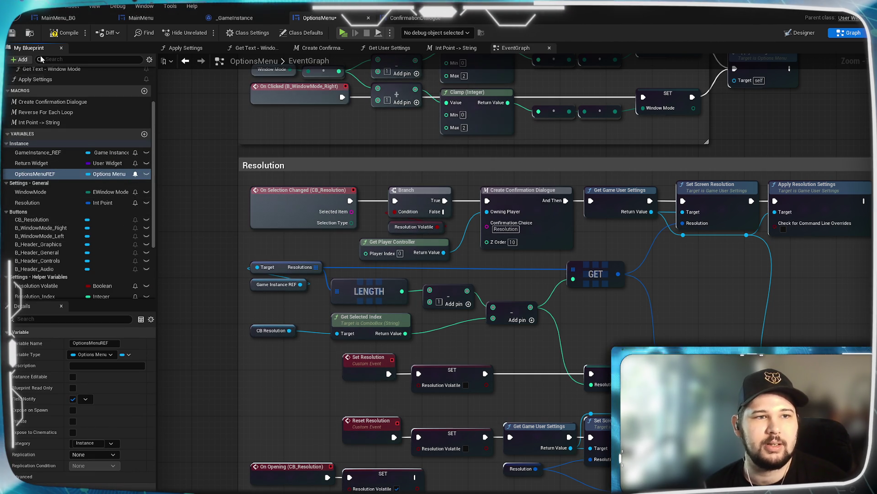
{"action": "left_click", "coordinate": [12, 32]}
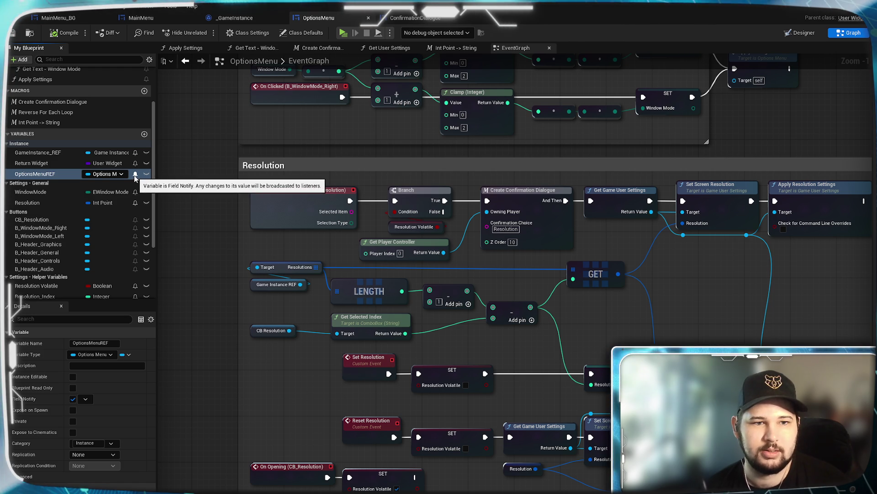
{"action": "left_click", "coordinate": [135, 176]}
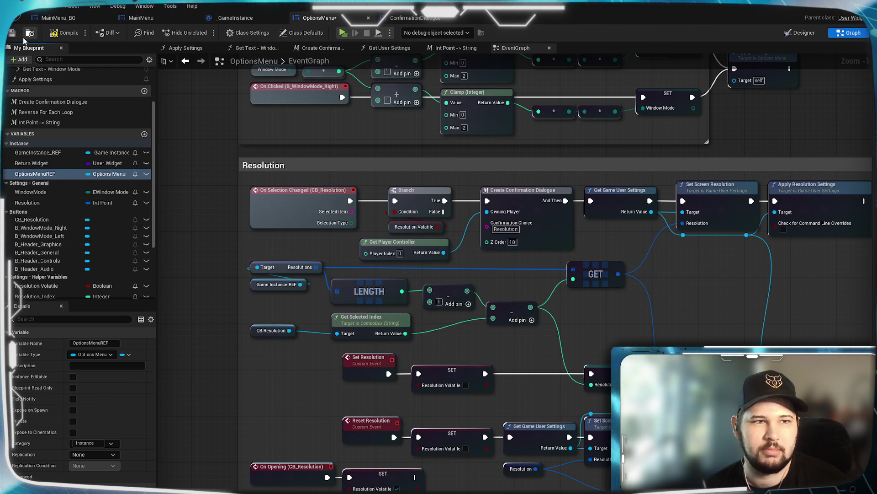
- In MainMenu, add a Set Options Menu REF node from the created widget's Return Value
{"action": "left_click", "coordinate": [250, 18]}
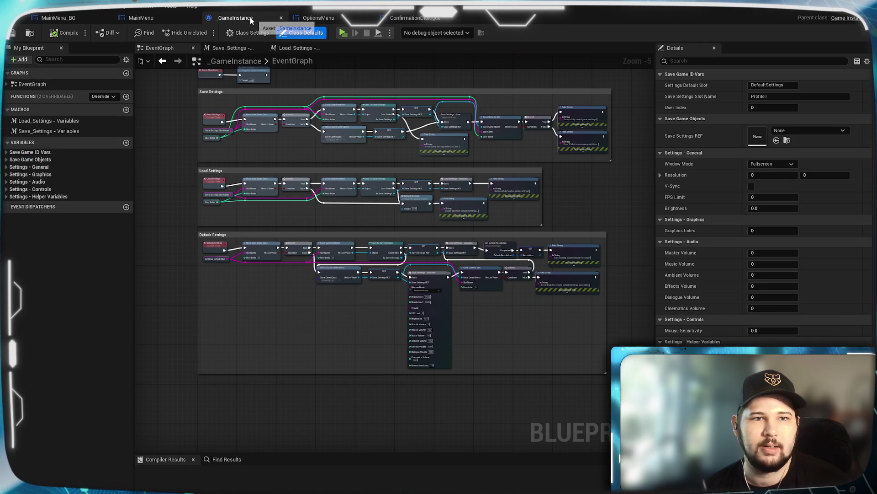
{"action": "left_click", "coordinate": [140, 17]}
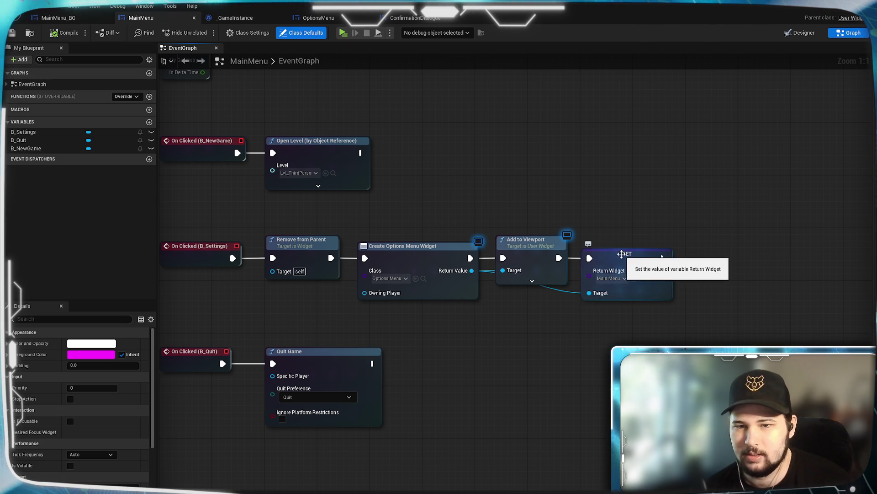
{"action": "left_click_drag", "start_coordinate": [471, 270], "coordinate": [575, 387]}
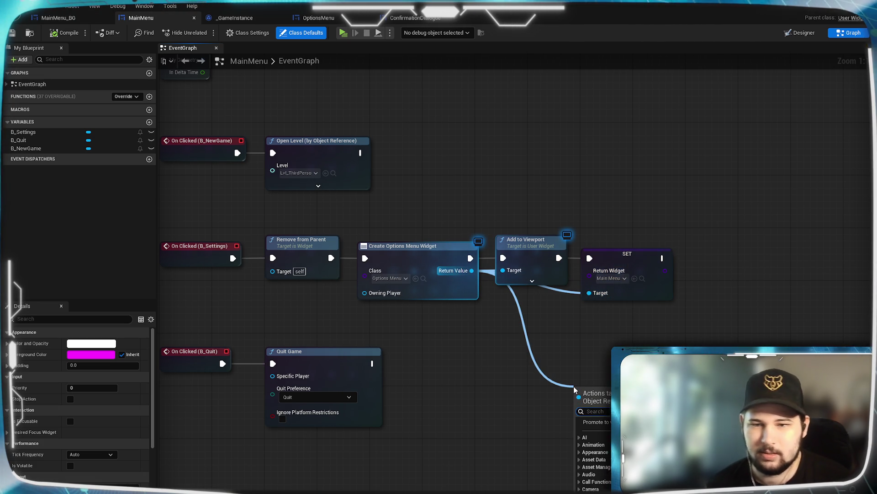
{"action": "type", "text": "set"}
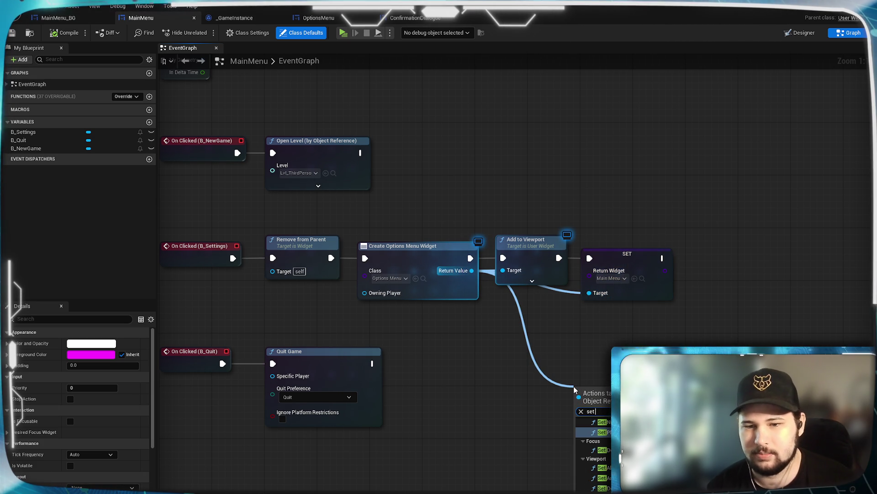
{"action": "type", "text": " options"}
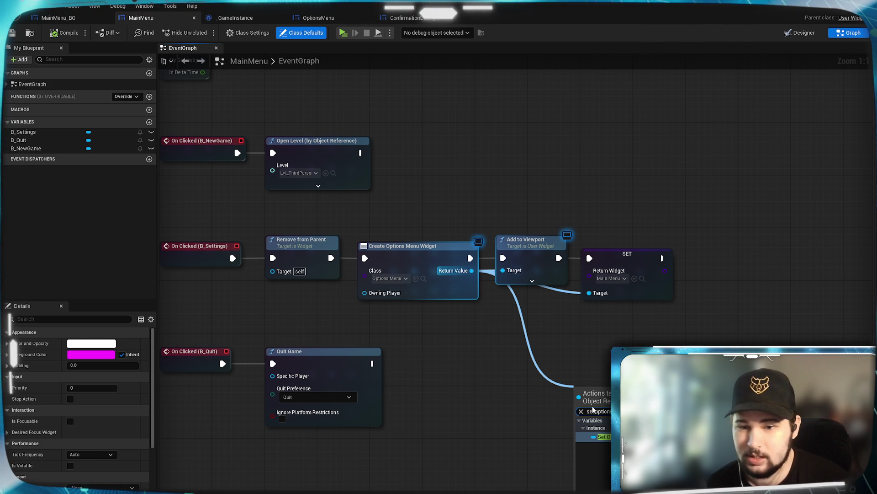
{"action": "key", "text": "Return"}
- Chain SET Options Menu REF after SET Return Widget, then compile and save MainMenu
{"action": "left_click_drag", "start_coordinate": [631, 389], "coordinate": [750, 251]}
{"action": "left_click_drag", "start_coordinate": [662, 258], "coordinate": [701, 258]}
{"action": "left_click_drag", "start_coordinate": [700, 292], "coordinate": [472, 270]}
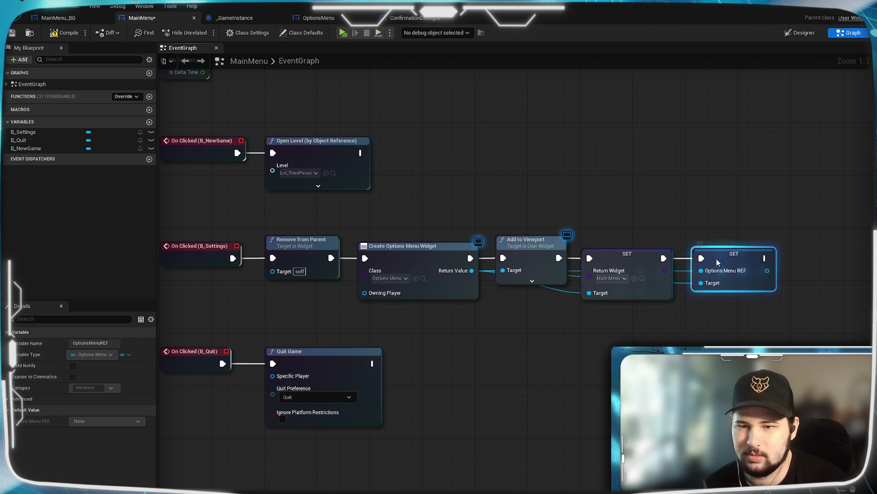
{"action": "left_click_drag", "start_coordinate": [720, 262], "coordinate": [713, 262]}
{"action": "left_click", "coordinate": [66, 33]}
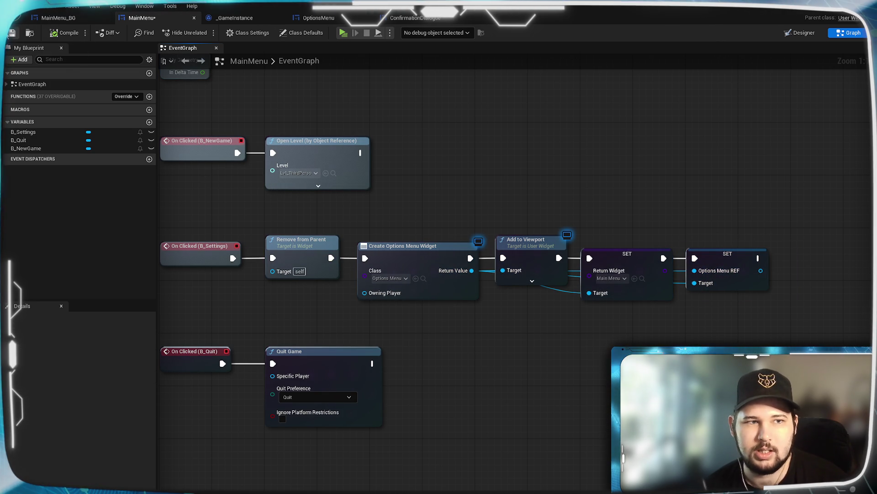
{"action": "key", "text": "ctrl+s"}
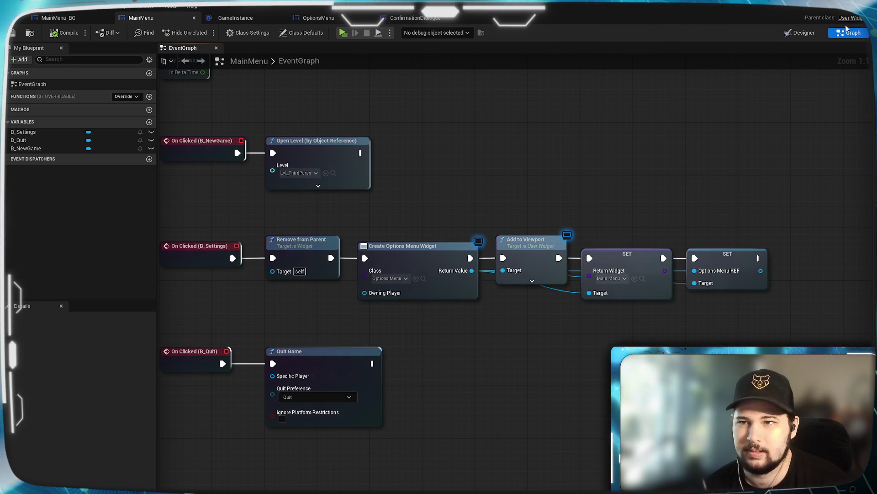
- In the Create Confirmation Dialogue macro, replace the Self node with an Options Menu REF getter and save
{"action": "left_click", "coordinate": [318, 18]}
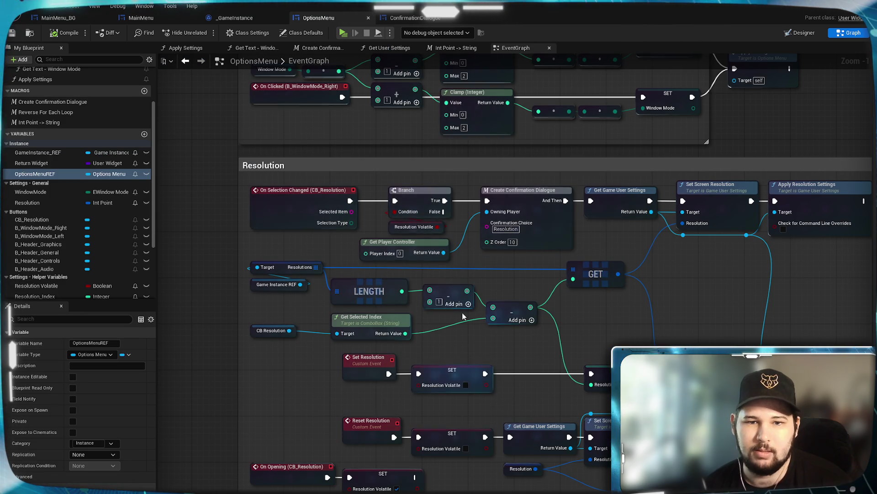
{"action": "left_click", "coordinate": [333, 48]}
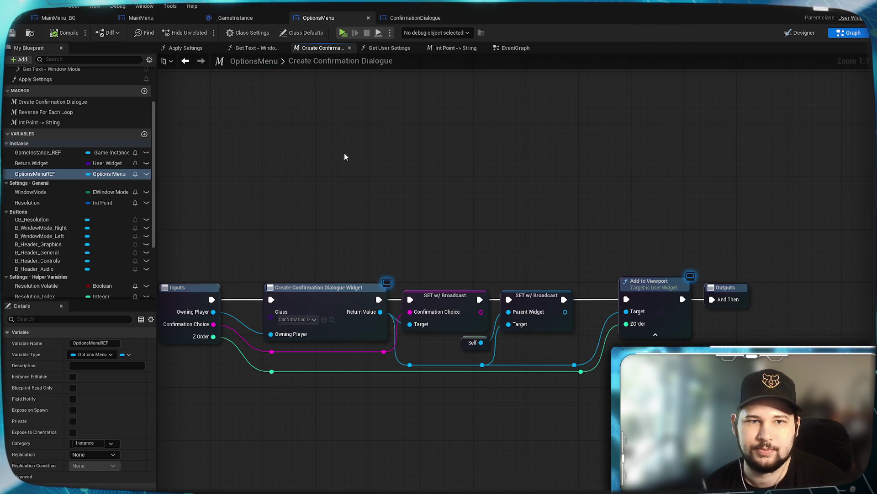
{"action": "left_click_drag", "start_coordinate": [476, 249], "coordinate": [545, 171]}
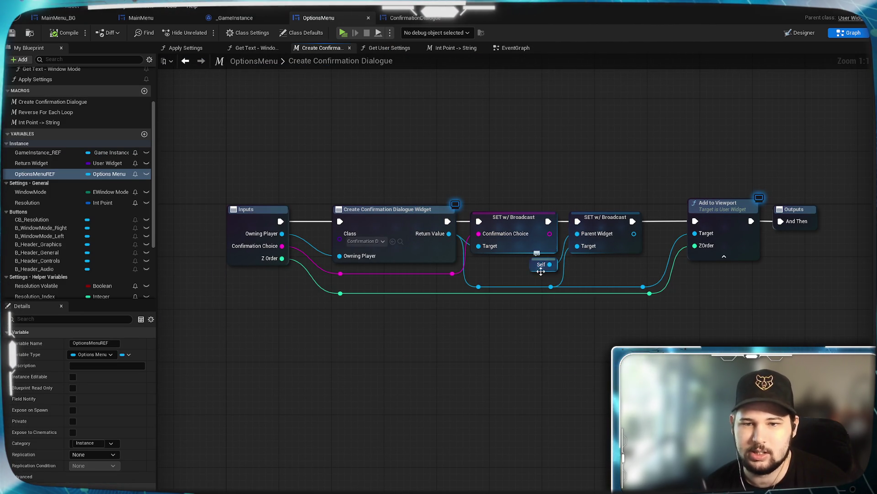
{"action": "left_click", "coordinate": [541, 265]}
{"action": "key", "text": "Delete"}
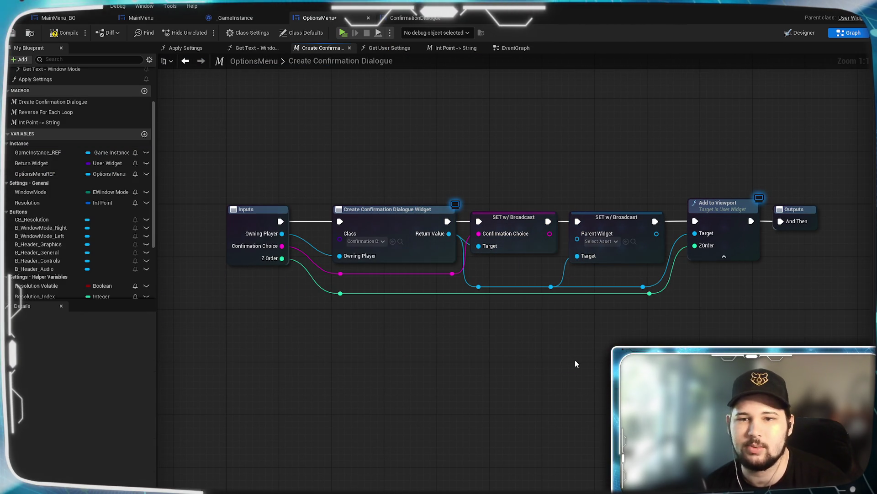
{"action": "mouse_move", "coordinate": [31, 173]}
{"action": "left_mouse_down"}
{"action": "mouse_move", "coordinate": [566, 295]}
{"action": "mouse_move", "coordinate": [513, 291]}
{"action": "mouse_move", "coordinate": [608, 241]}
{"action": "mouse_move", "coordinate": [578, 238]}
{"action": "left_mouse_up"}
{"action": "left_click", "coordinate": [515, 287]}
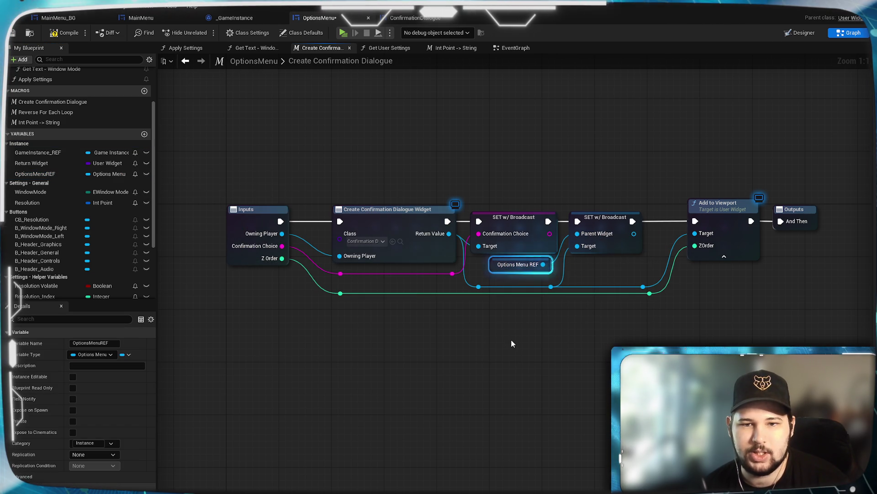
{"action": "left_click", "coordinate": [539, 295]}
{"action": "left_click", "coordinate": [12, 33]}
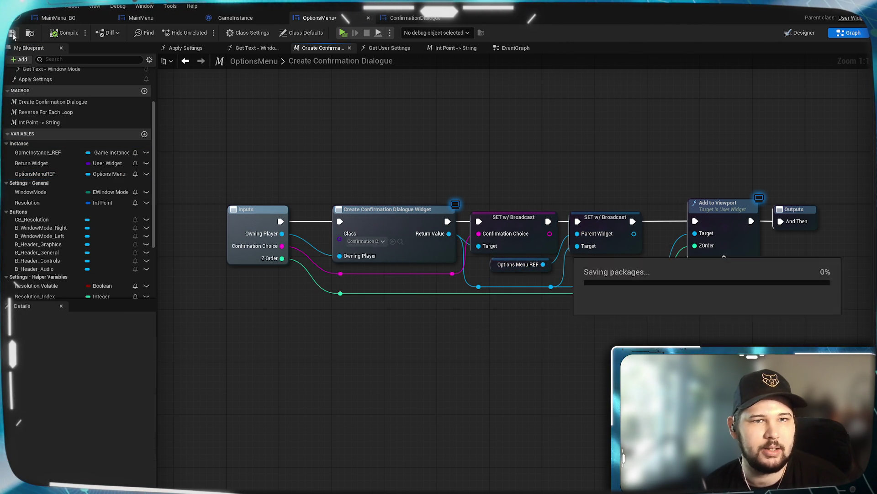
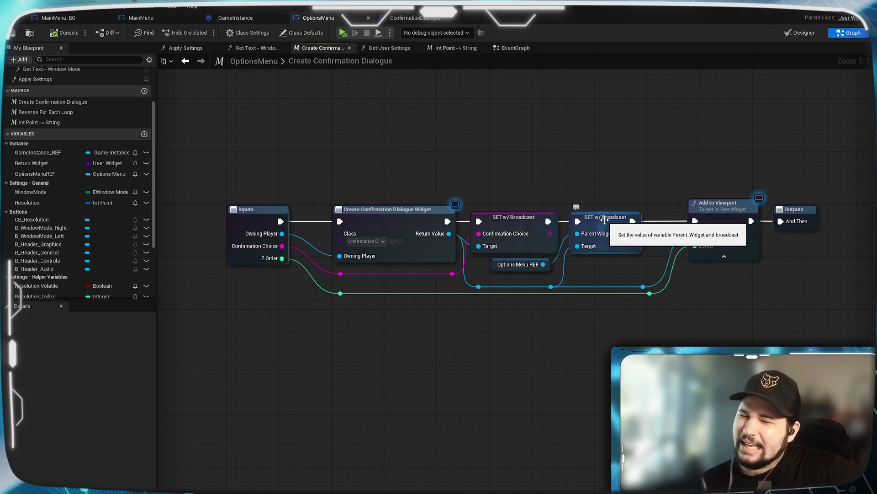
- Add a SET Parent Widget node wired off the dialogue reference reroute
{"action": "left_click_drag", "start_coordinate": [555, 286], "coordinate": [569, 334]}
{"action": "type", "text": "parent"}
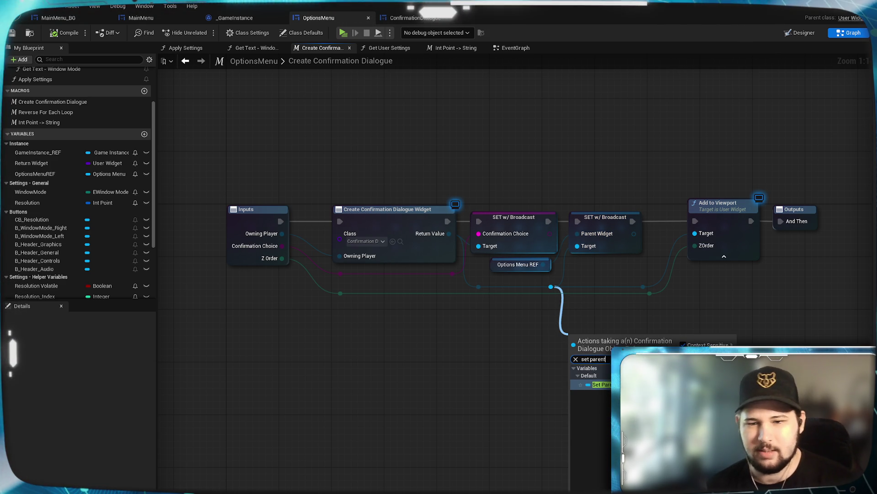
{"action": "key", "text": "Return"}
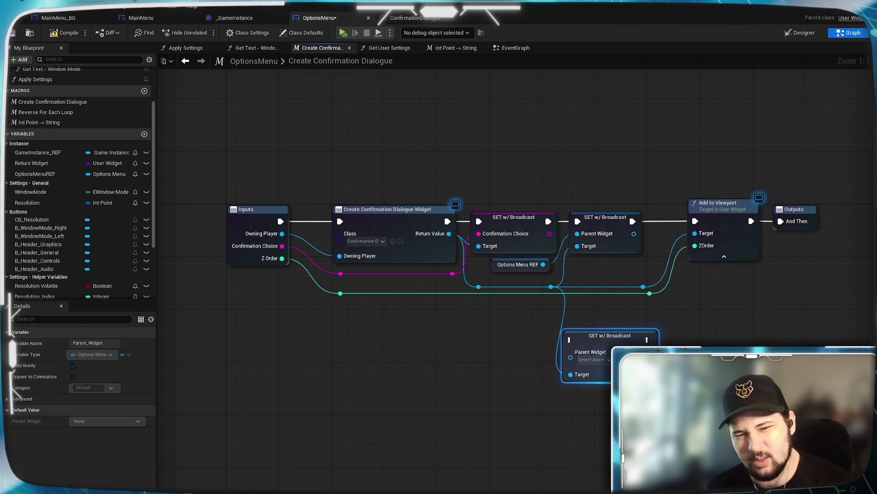
{"action": "left_click_drag", "start_coordinate": [623, 342], "coordinate": [659, 344]}
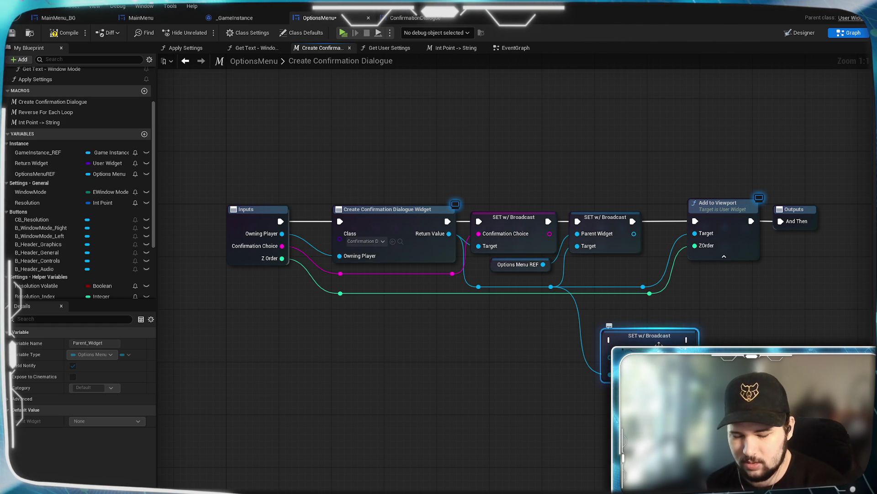
- Delete the Parent Widget setter, save OptionsMenu, and switch to the MainMenu blueprint
{"action": "key", "text": "Delete"}
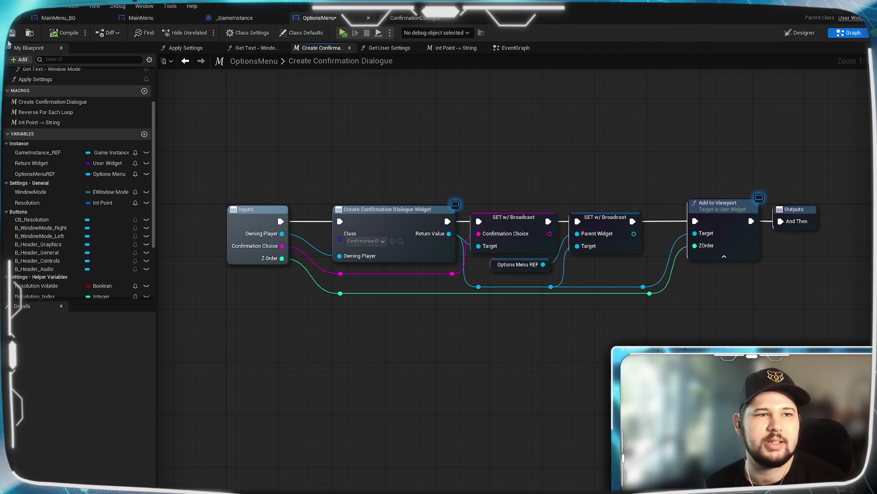
{"action": "left_click", "coordinate": [13, 36]}
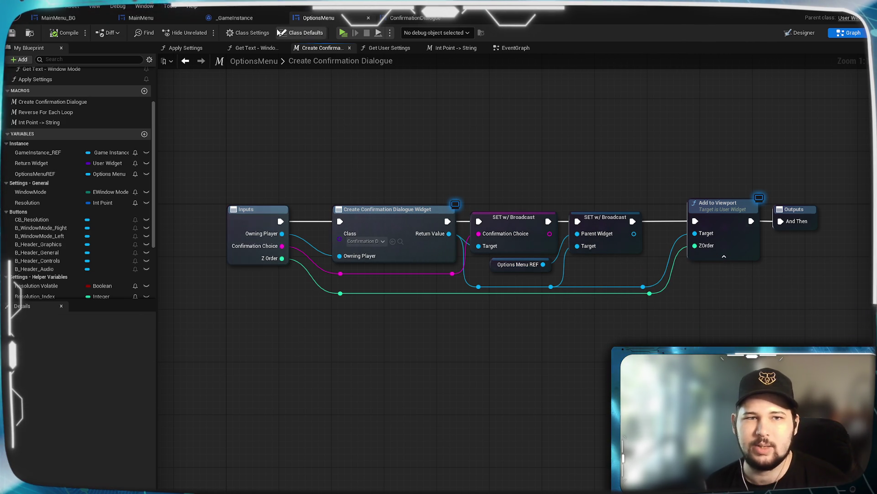
{"action": "left_click", "coordinate": [158, 18]}
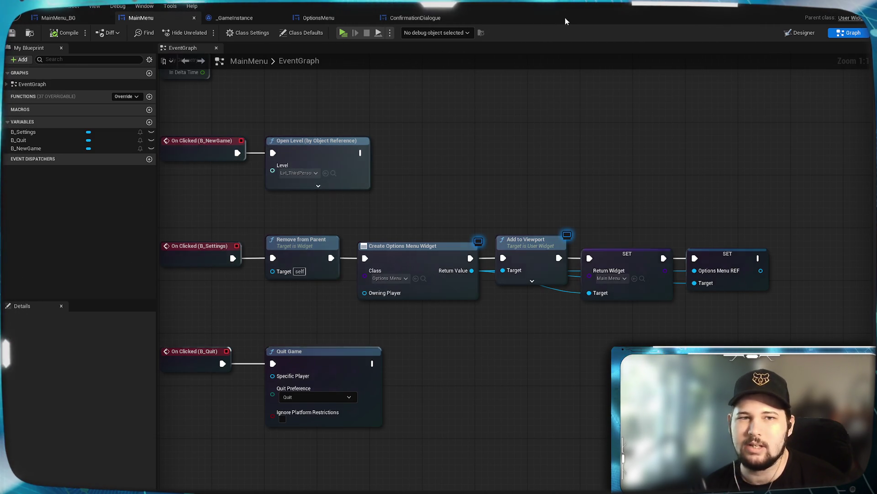
- Recompile the ConfirmationDialogue blueprint
{"action": "left_click", "coordinate": [317, 21]}
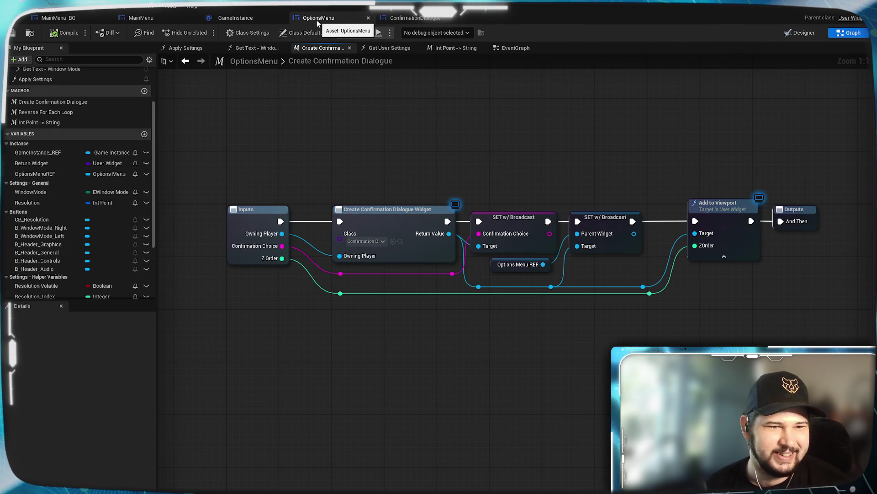
{"action": "left_click", "coordinate": [421, 20]}
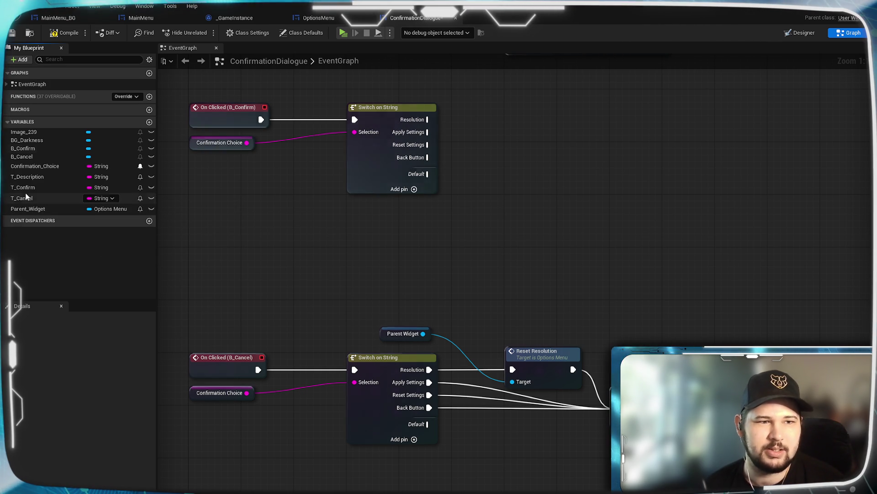
{"action": "left_click", "coordinate": [65, 32]}
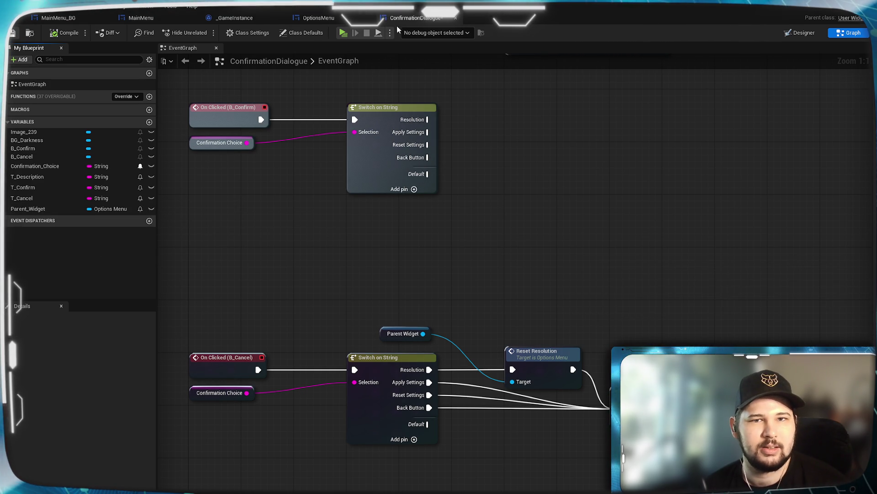
- Back in OptionsMenu, start a game preview and open its Options screen
{"action": "left_click", "coordinate": [319, 18]}
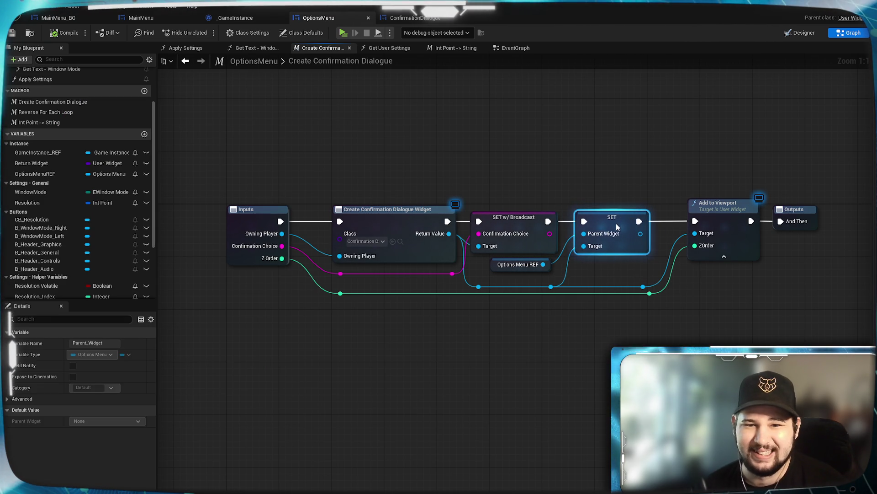
{"action": "left_click", "coordinate": [563, 377]}
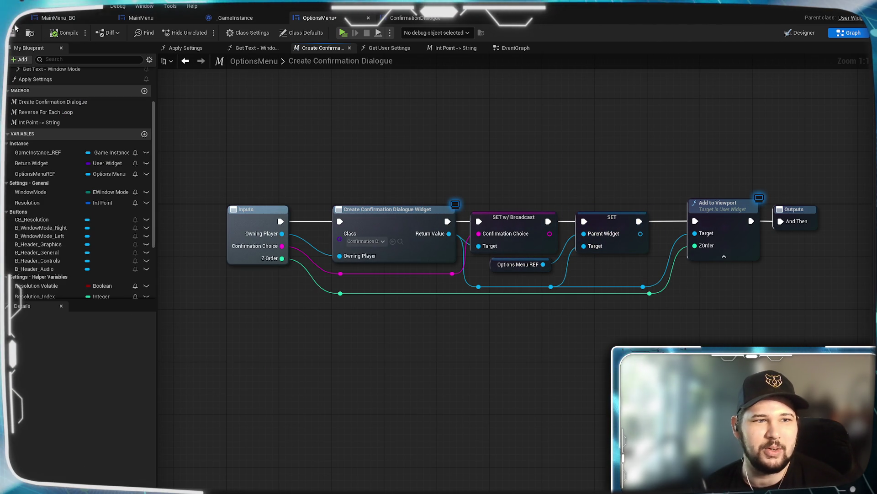
{"action": "left_click", "coordinate": [343, 34]}
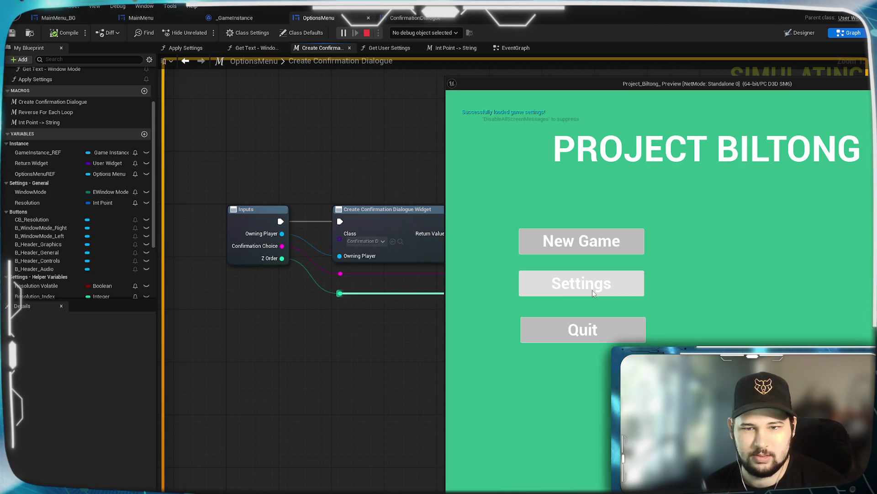
{"action": "left_click", "coordinate": [593, 291]}
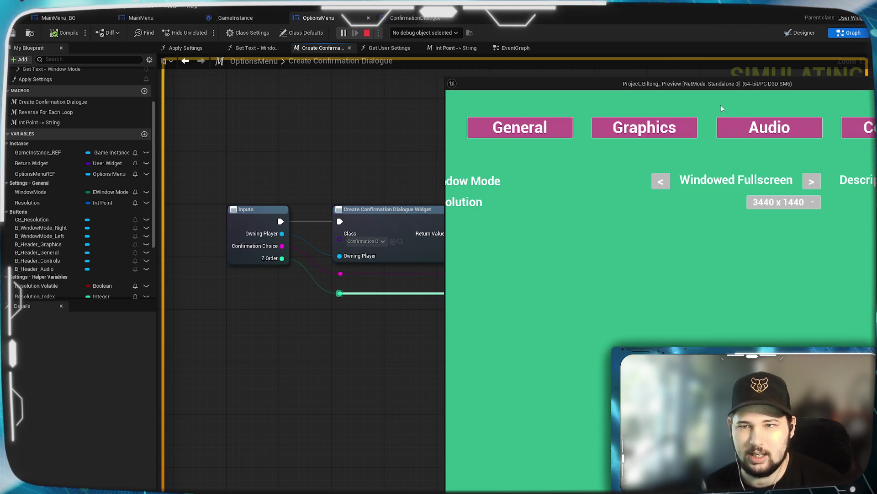
- Pick 1600 x 900, cancel the keep-resolution prompt, then quit the preview from the main menu
{"action": "left_click", "coordinate": [804, 203]}
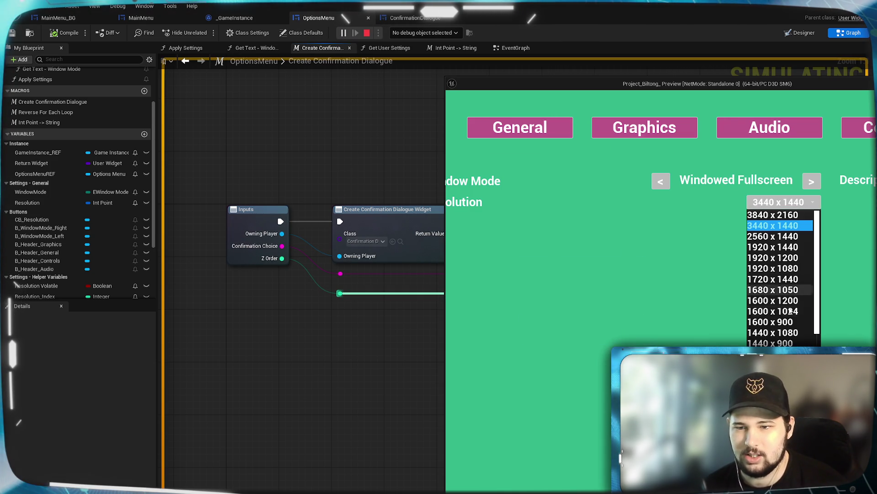
{"action": "left_click", "coordinate": [781, 320]}
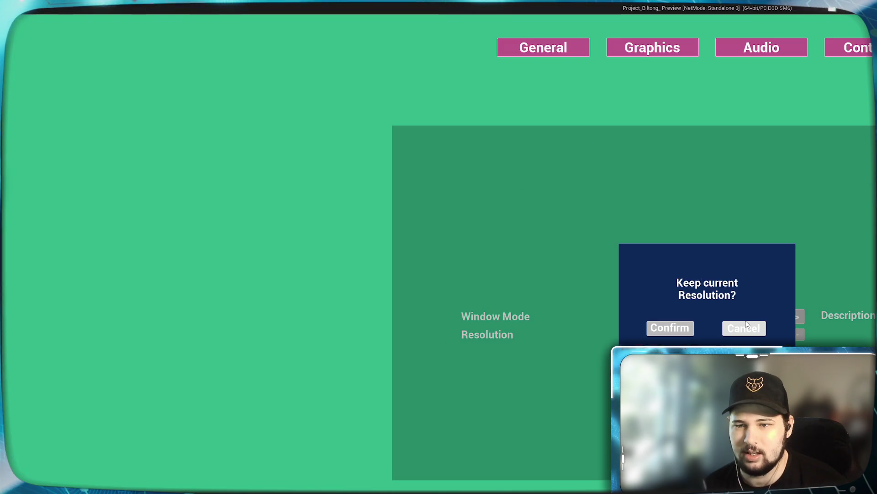
{"action": "left_click", "coordinate": [745, 325]}
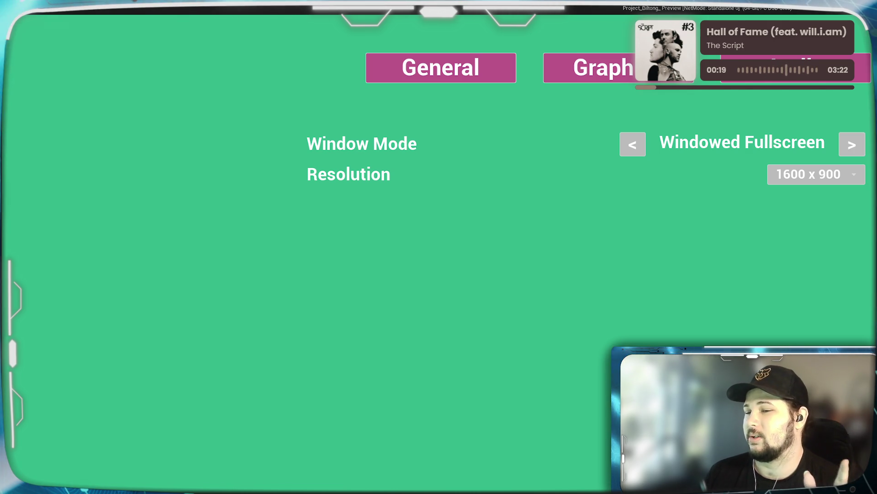
{"action": "key", "text": "Escape"}
{"action": "left_click", "coordinate": [196, 354]}
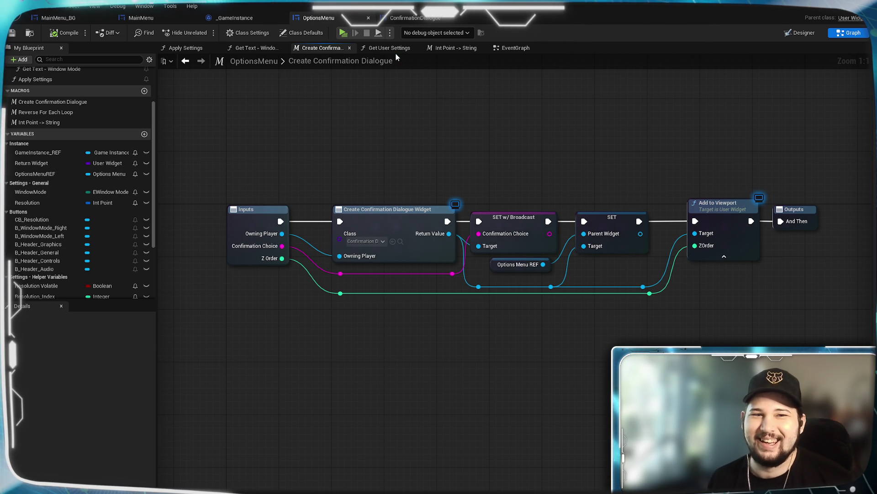
- Browse the OptionsMenu EventGraph sections and check the Get User Settings function
{"action": "left_click", "coordinate": [503, 50]}
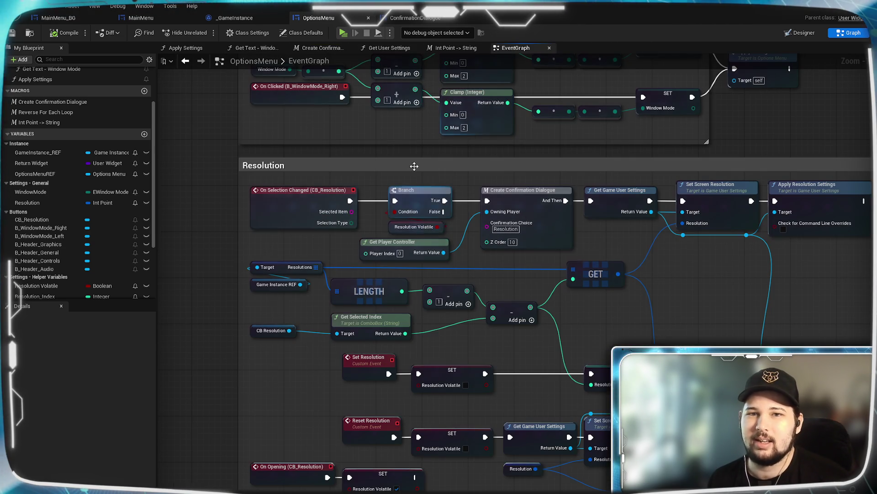
{"action": "left_click_drag", "start_coordinate": [465, 431], "coordinate": [389, 277]}
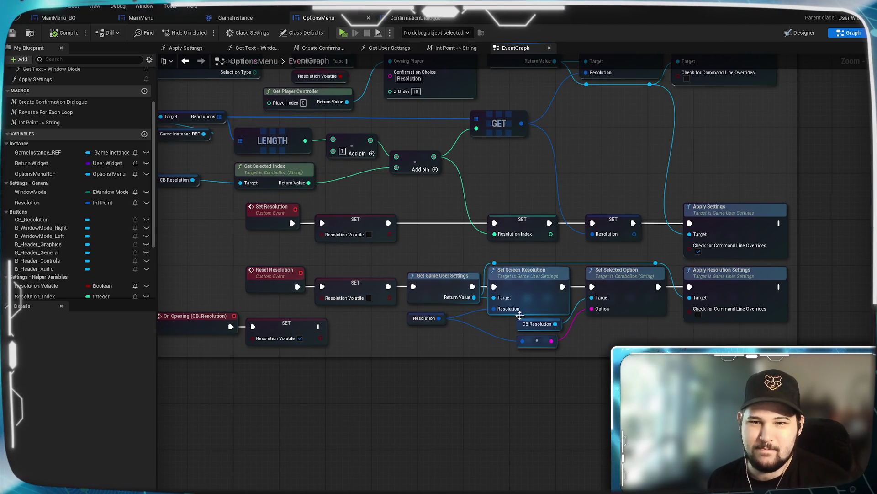
{"action": "left_click_drag", "start_coordinate": [436, 395], "coordinate": [549, 437]}
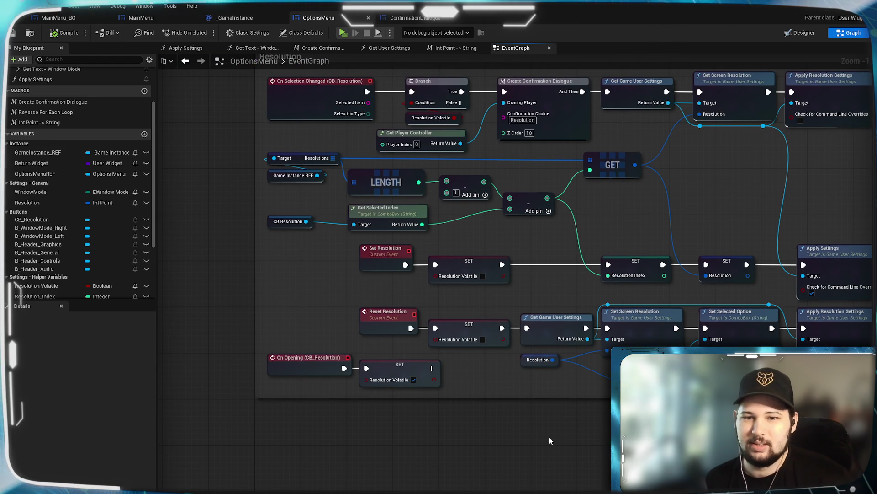
{"action": "mouse_move", "coordinate": [311, 292]}
{"action": "left_mouse_down"}
{"action": "mouse_move", "coordinate": [292, 285]}
{"action": "mouse_move", "coordinate": [320, 290]}
{"action": "left_mouse_up"}
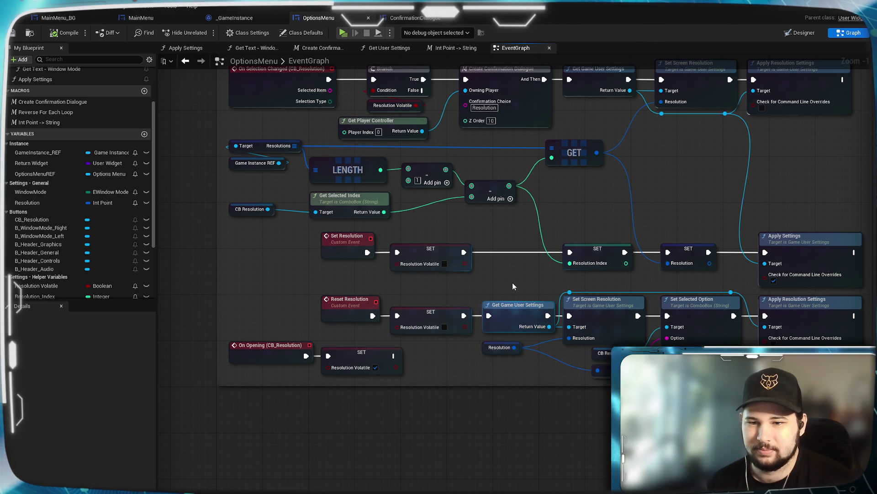
{"action": "mouse_move", "coordinate": [493, 235]}
{"action": "left_mouse_down"}
{"action": "mouse_move", "coordinate": [540, 432]}
{"action": "mouse_move", "coordinate": [523, 431]}
{"action": "left_mouse_up"}
{"action": "left_click_drag", "start_coordinate": [503, 137], "coordinate": [480, 457]}
{"action": "mouse_move", "coordinate": [457, 402]}
{"action": "left_mouse_down"}
{"action": "mouse_move", "coordinate": [451, 462]}
{"action": "mouse_move", "coordinate": [433, 492]}
{"action": "left_mouse_up"}
{"action": "mouse_move", "coordinate": [527, 325]}
{"action": "left_mouse_down"}
{"action": "mouse_move", "coordinate": [507, 358]}
{"action": "mouse_move", "coordinate": [425, 413]}
{"action": "mouse_move", "coordinate": [369, 407]}
{"action": "left_mouse_up"}
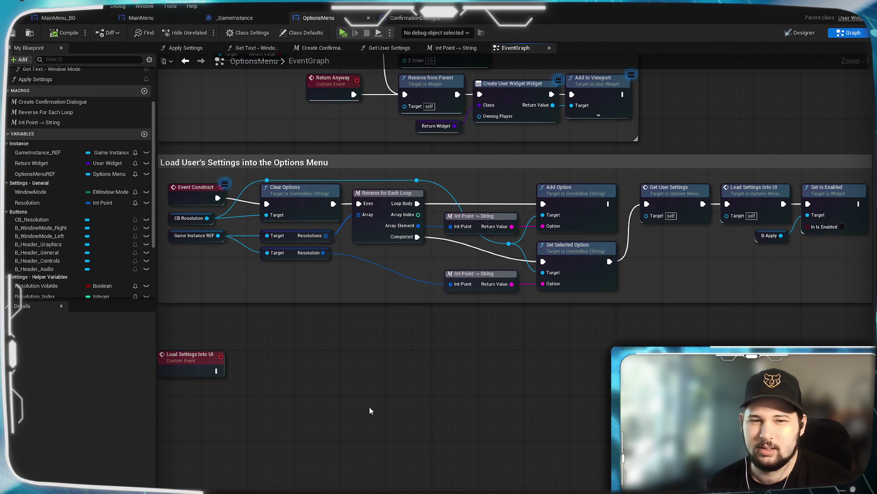
{"action": "mouse_move", "coordinate": [369, 406]}
{"action": "left_mouse_down"}
{"action": "mouse_move", "coordinate": [402, 485]}
{"action": "mouse_move", "coordinate": [525, 493]}
{"action": "mouse_move", "coordinate": [419, 410]}
{"action": "left_mouse_up"}
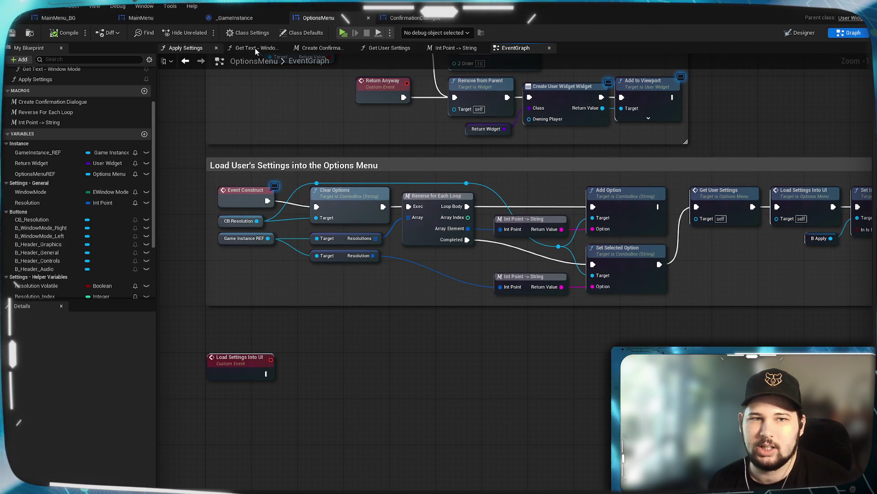
{"action": "left_click", "coordinate": [387, 48]}
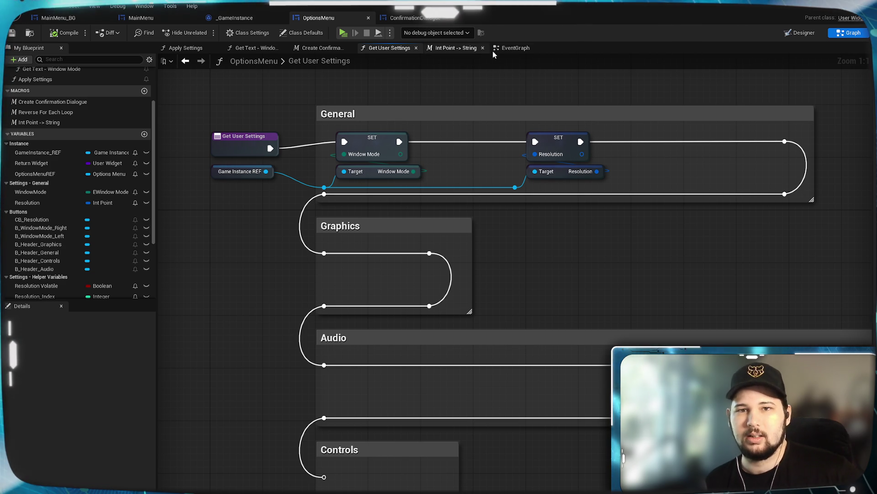
{"action": "left_click", "coordinate": [516, 48]}
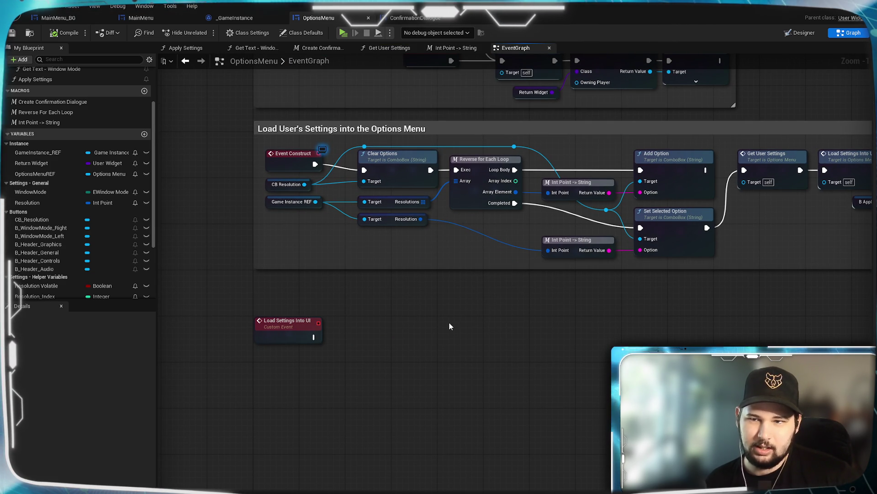
- Marquee-select the three screen-resolution nodes near Load Settings Into UI for copying
{"action": "mouse_move", "coordinate": [482, 334]}
{"action": "left_mouse_down"}
{"action": "mouse_move", "coordinate": [388, 247]}
{"action": "mouse_move", "coordinate": [519, 307]}
{"action": "mouse_move", "coordinate": [431, 249]}
{"action": "left_mouse_up"}
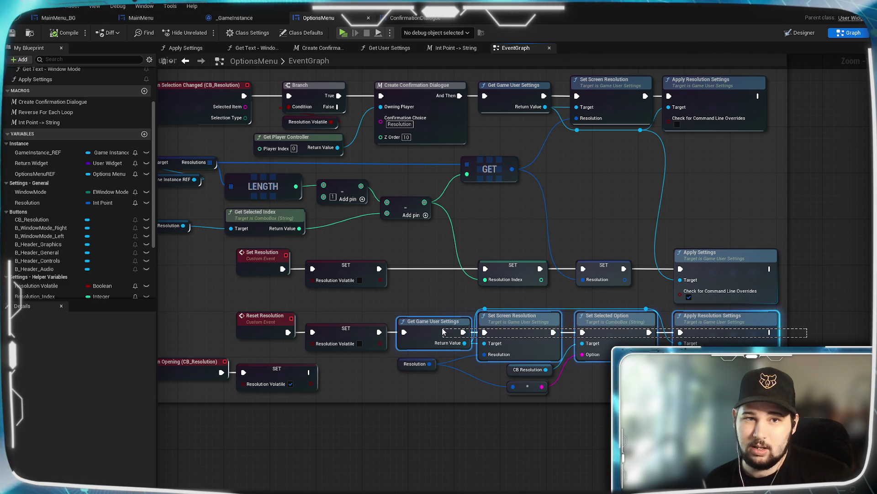
{"action": "left_click_drag", "start_coordinate": [454, 329], "coordinate": [452, 330]}
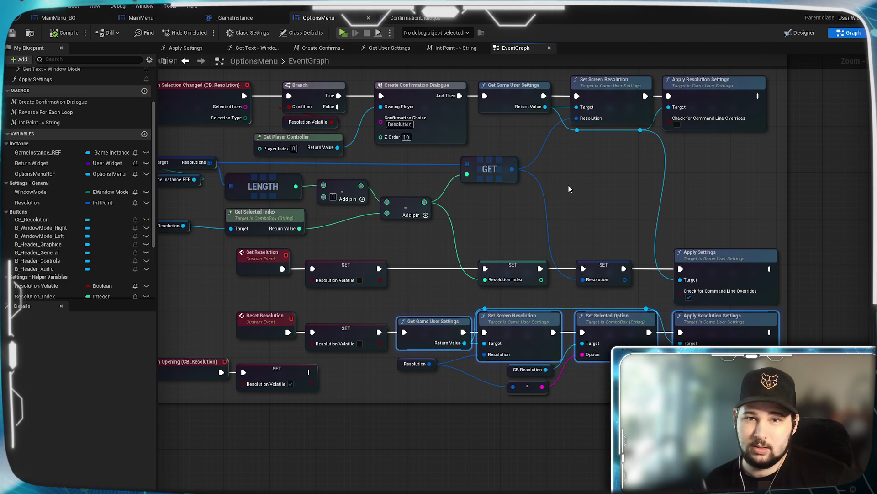
{"action": "left_click", "coordinate": [588, 197]}
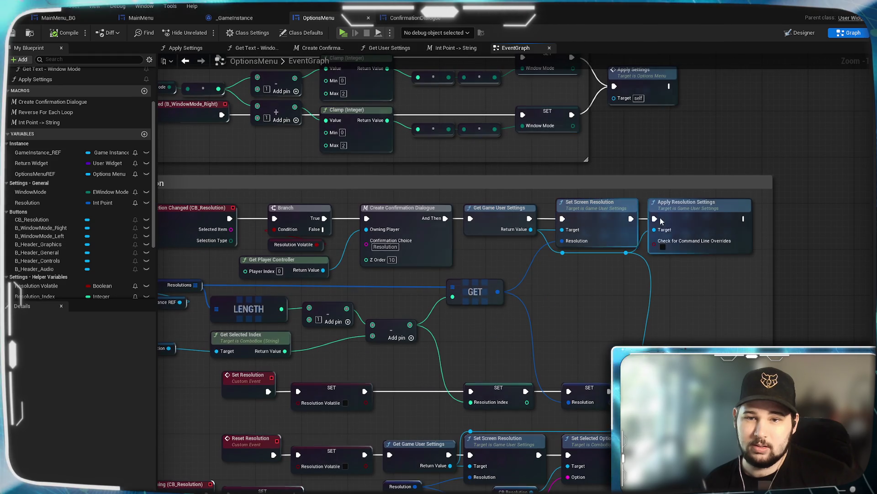
{"action": "left_click_drag", "start_coordinate": [685, 193], "coordinate": [508, 214]}
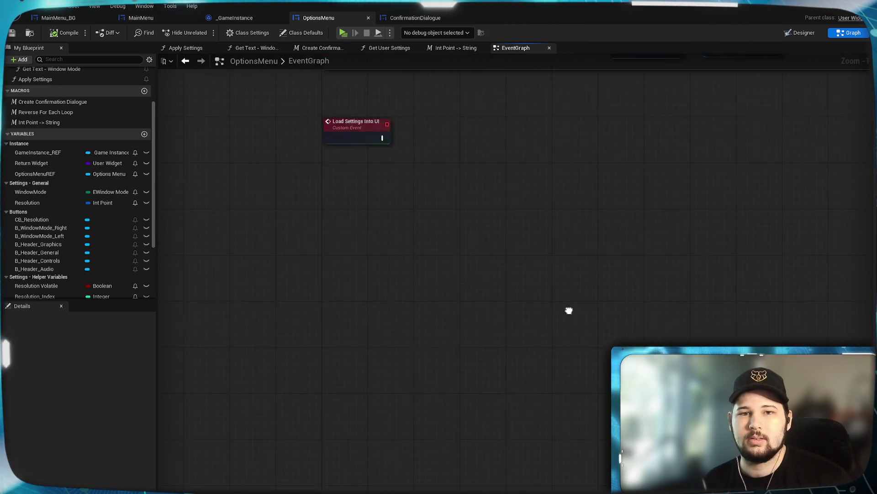
- Paste the screen-resolution nodes and wire Load Settings Into UI into Get Game User Settings
{"action": "key", "text": "ctrl+v"}
{"action": "left_click_drag", "start_coordinate": [472, 275], "coordinate": [517, 219]}
{"action": "left_click", "coordinate": [363, 236]}
{"action": "left_click_drag", "start_coordinate": [364, 236], "coordinate": [403, 229]}
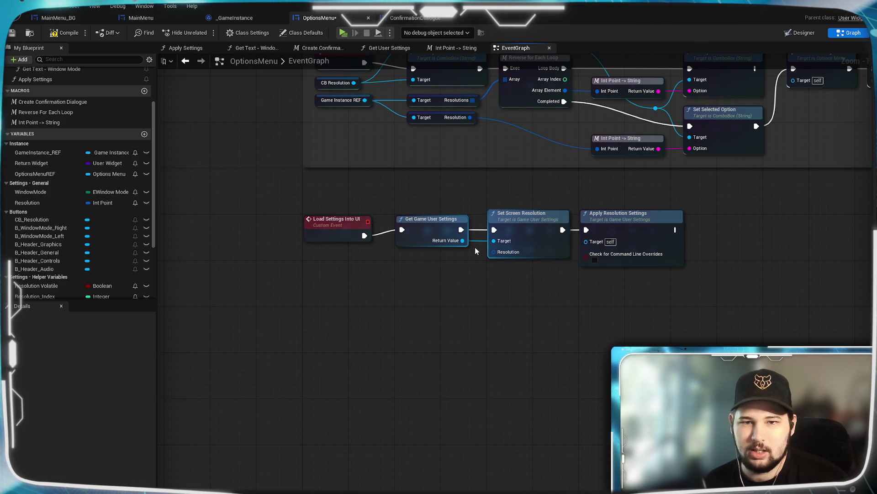
- Plug the Resolution variable into Set Screen Resolution and wire the game user settings output
{"action": "mouse_move", "coordinate": [66, 205]}
{"action": "left_mouse_down"}
{"action": "mouse_move", "coordinate": [412, 308]}
{"action": "mouse_move", "coordinate": [432, 265]}
{"action": "mouse_move", "coordinate": [499, 257]}
{"action": "left_mouse_up"}
{"action": "left_click", "coordinate": [514, 327]}
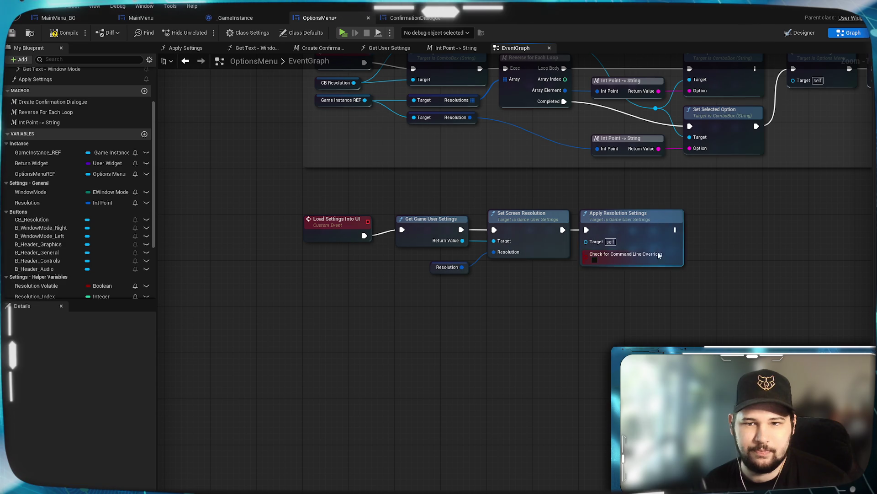
{"action": "mouse_move", "coordinate": [570, 256]}
{"action": "left_mouse_down"}
{"action": "mouse_move", "coordinate": [509, 257]}
{"action": "mouse_move", "coordinate": [478, 277]}
{"action": "left_mouse_up"}
{"action": "mouse_move", "coordinate": [374, 251]}
{"action": "left_mouse_down"}
{"action": "mouse_move", "coordinate": [519, 261]}
{"action": "mouse_move", "coordinate": [503, 253]}
{"action": "mouse_move", "coordinate": [465, 322]}
{"action": "left_mouse_up"}
{"action": "mouse_move", "coordinate": [453, 405]}
{"action": "left_mouse_down"}
{"action": "mouse_move", "coordinate": [385, 419]}
{"action": "mouse_move", "coordinate": [431, 180]}
{"action": "mouse_move", "coordinate": [266, 46]}
{"action": "left_mouse_up"}
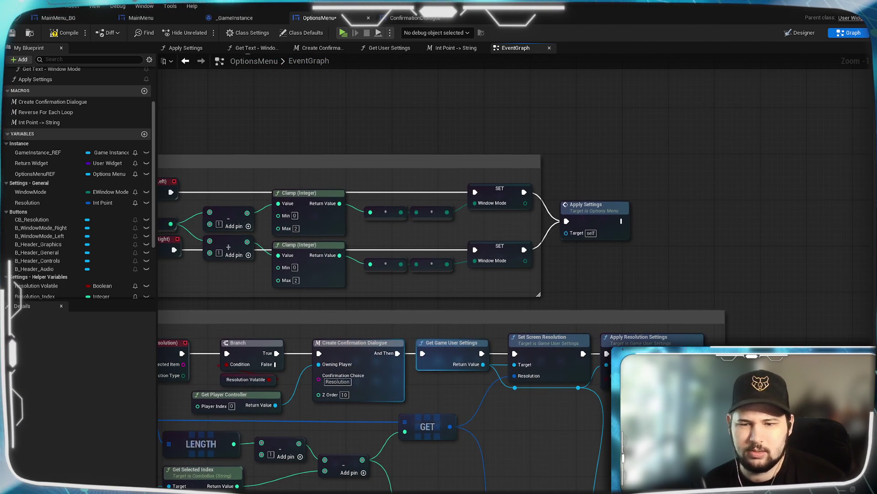
{"action": "mouse_move", "coordinate": [452, 411]}
{"action": "left_mouse_down"}
{"action": "mouse_move", "coordinate": [457, 338]}
{"action": "mouse_move", "coordinate": [445, 317]}
{"action": "mouse_move", "coordinate": [578, 333]}
{"action": "left_mouse_up"}
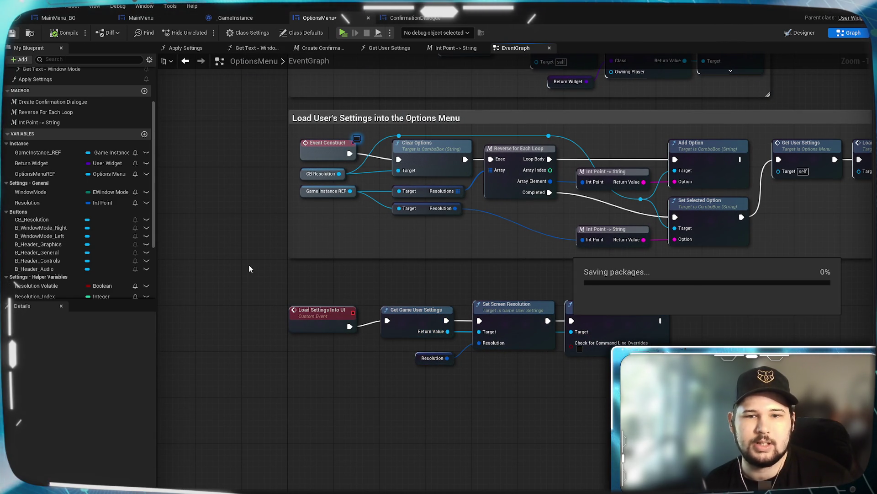
- Save the OptionsMenu blueprint with Ctrl+S
{"action": "key", "text": "ctrl+s"}
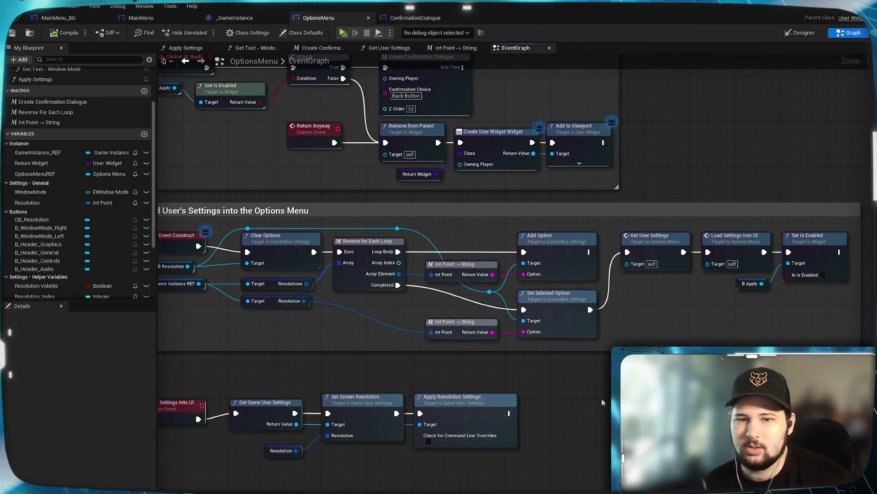
{"action": "left_click_drag", "start_coordinate": [602, 399], "coordinate": [608, 493]}
{"action": "mouse_move", "coordinate": [411, 275]}
{"action": "left_mouse_down"}
{"action": "mouse_move", "coordinate": [533, 426]}
{"action": "mouse_move", "coordinate": [521, 398]}
{"action": "mouse_move", "coordinate": [483, 32]}
{"action": "left_mouse_up"}
- Find the Apply Settings call in the Window Mode block and open its function graph
{"action": "left_click_drag", "start_coordinate": [594, 457], "coordinate": [594, 238]}
{"action": "mouse_move", "coordinate": [597, 480]}
{"action": "left_mouse_down"}
{"action": "mouse_move", "coordinate": [598, 262]}
{"action": "mouse_move", "coordinate": [572, 46]}
{"action": "left_mouse_up"}
{"action": "mouse_move", "coordinate": [512, 439]}
{"action": "left_mouse_down"}
{"action": "mouse_move", "coordinate": [512, 213]}
{"action": "mouse_move", "coordinate": [471, 290]}
{"action": "mouse_move", "coordinate": [457, 366]}
{"action": "left_mouse_up"}
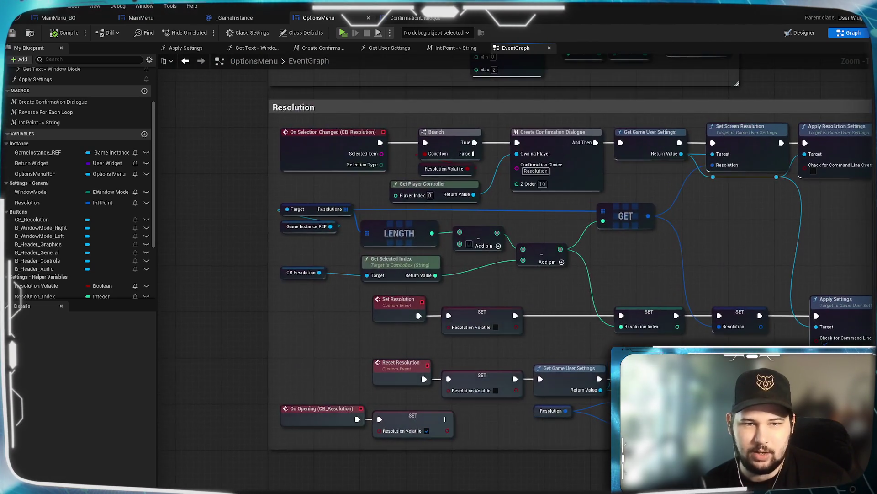
{"action": "scroll", "coordinate": [424, 205], "scroll_direction": "down", "scroll_amount": 4}
{"action": "mouse_move", "coordinate": [424, 204]}
{"action": "left_mouse_down"}
{"action": "mouse_move", "coordinate": [242, 373]}
{"action": "mouse_move", "coordinate": [533, 455]}
{"action": "left_mouse_up"}
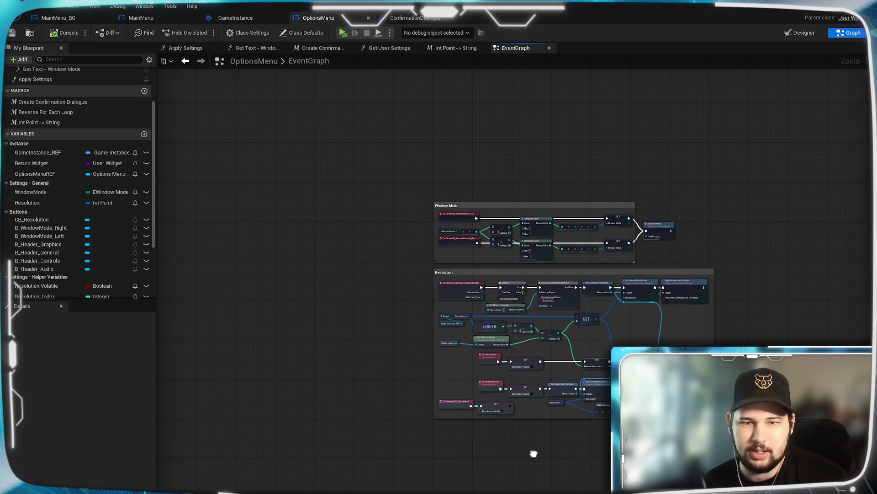
{"action": "scroll", "coordinate": [480, 238], "scroll_direction": "up", "scroll_amount": 4}
{"action": "scroll", "coordinate": [506, 270], "scroll_direction": "up", "scroll_amount": 1}
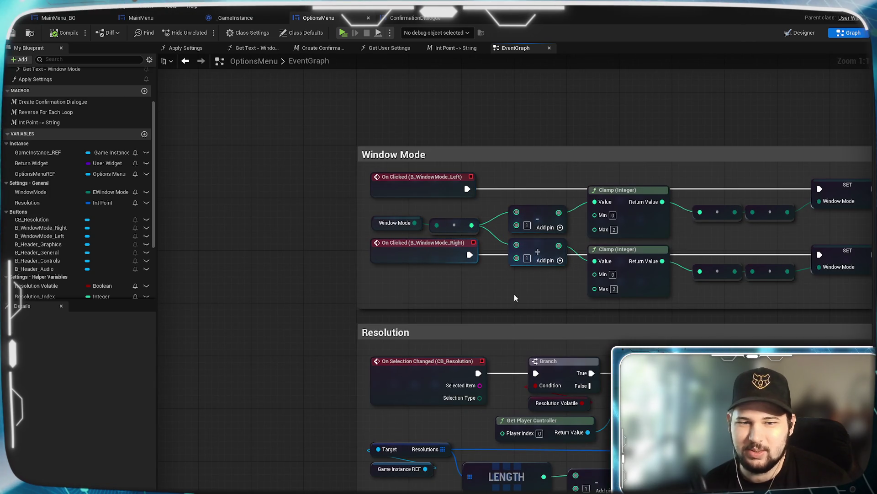
{"action": "left_click_drag", "start_coordinate": [506, 292], "coordinate": [309, 293]}
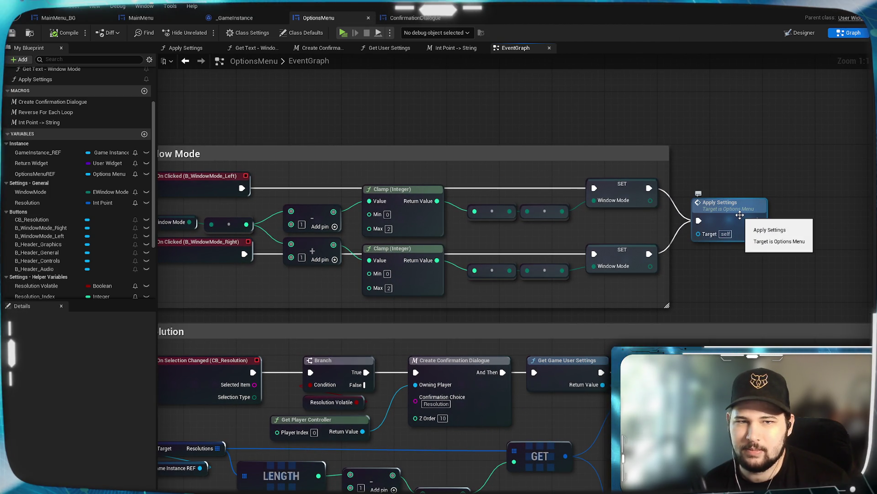
{"action": "left_click", "coordinate": [195, 49]}
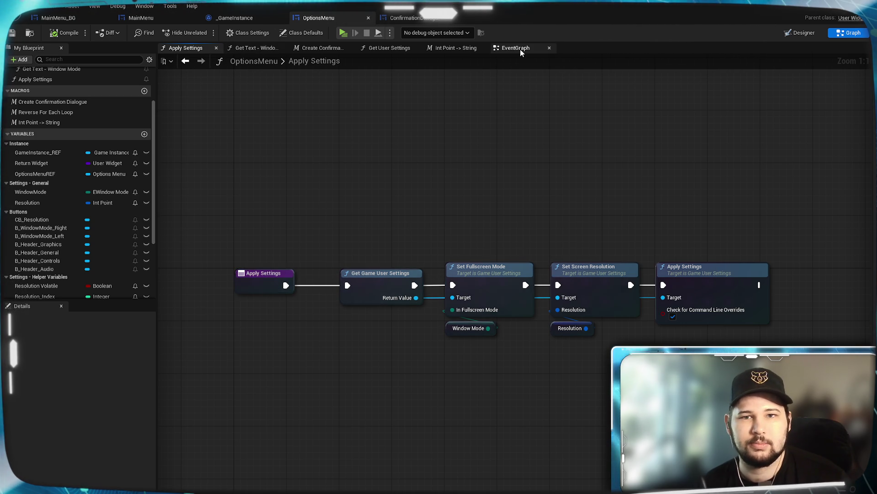
- Delete the old resolution-applying nodes after Load Settings Into UI
{"action": "left_click", "coordinate": [507, 48]}
{"action": "mouse_move", "coordinate": [401, 125]}
{"action": "left_mouse_down"}
{"action": "mouse_move", "coordinate": [503, 238]}
{"action": "mouse_move", "coordinate": [489, 351]}
{"action": "mouse_move", "coordinate": [487, 341]}
{"action": "left_mouse_up"}
{"action": "mouse_move", "coordinate": [714, 235]}
{"action": "left_mouse_down"}
{"action": "mouse_move", "coordinate": [427, 376]}
{"action": "mouse_move", "coordinate": [452, 382]}
{"action": "left_mouse_up"}
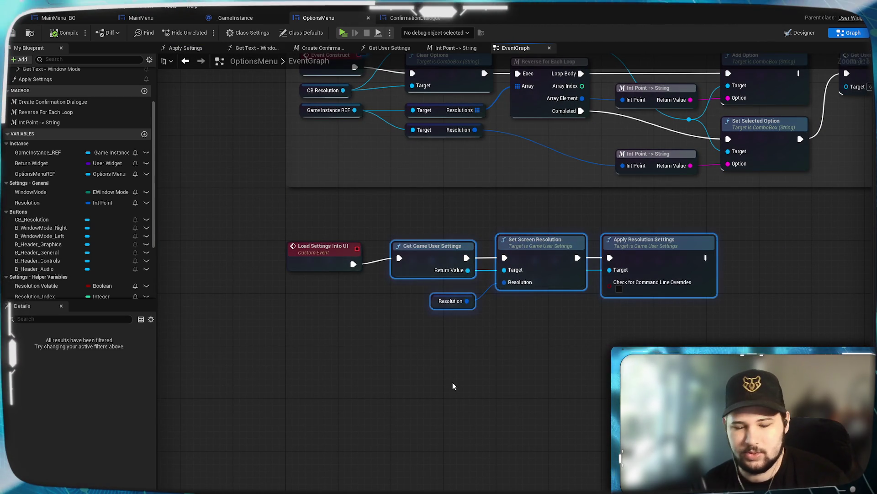
{"action": "key", "text": "Delete"}
- Connect an Apply Settings call to Load Settings Into UI and save the blueprint
{"action": "left_click_drag", "start_coordinate": [354, 263], "coordinate": [404, 277]}
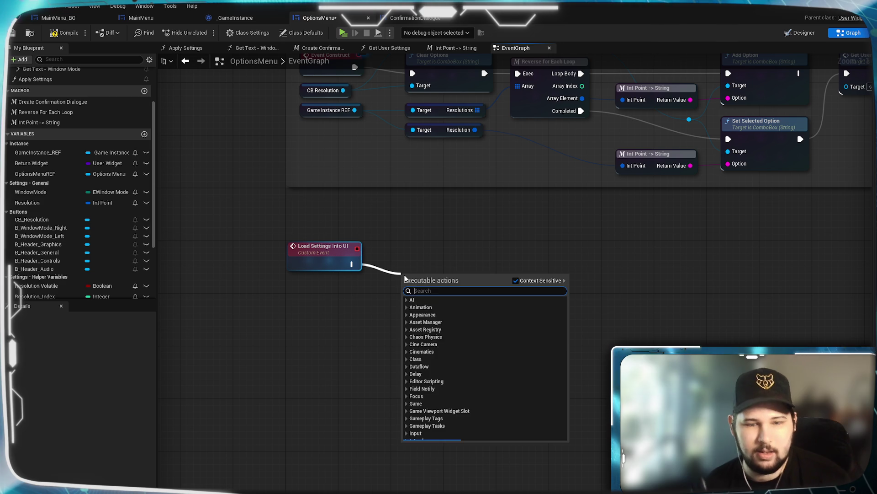
{"action": "type", "text": "apply"}
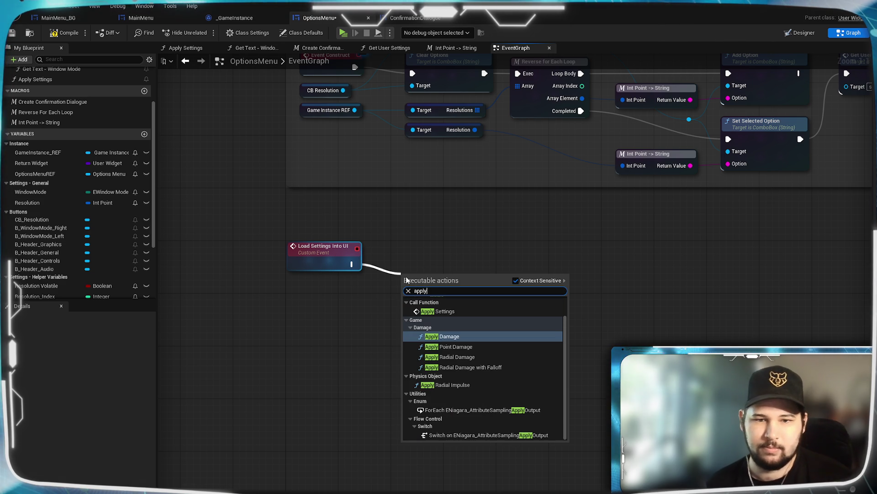
{"action": "left_click", "coordinate": [467, 312]}
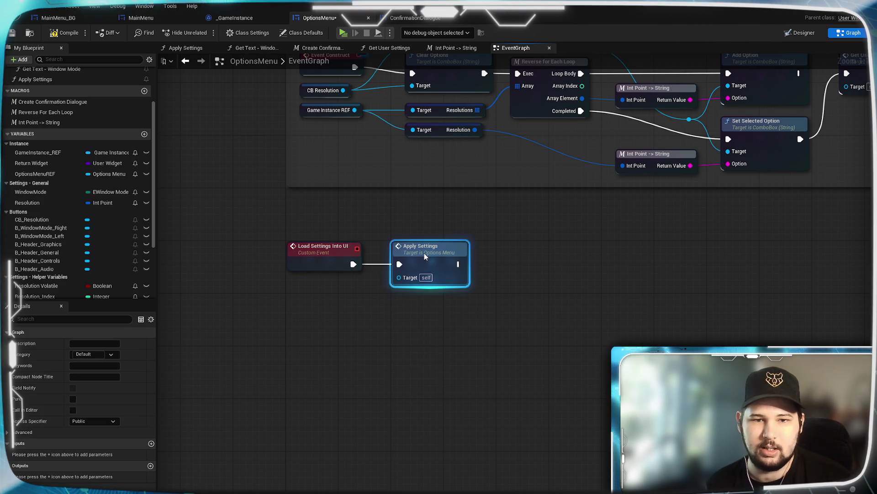
{"action": "left_click", "coordinate": [13, 33]}
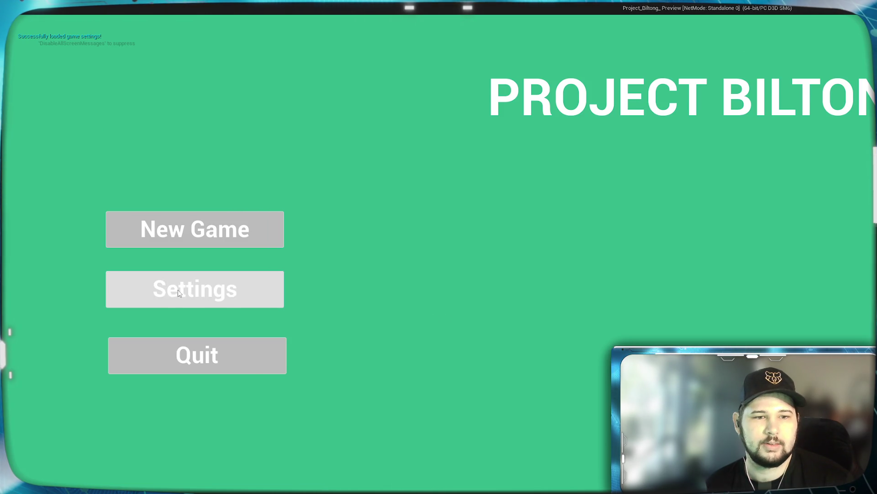
{"action": "left_click", "coordinate": [193, 287]}
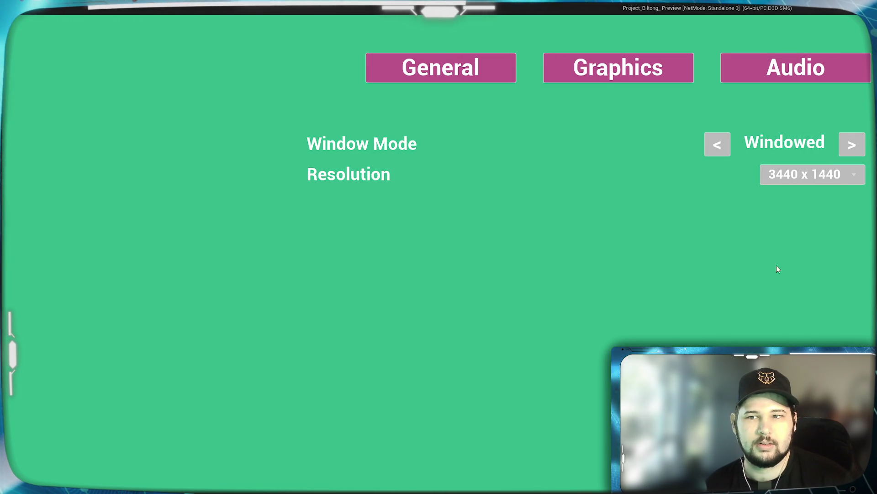
- Choose 1920 x 1080, answer the keep-resolution prompt, then quit the game preview
{"action": "left_click", "coordinate": [823, 174]}
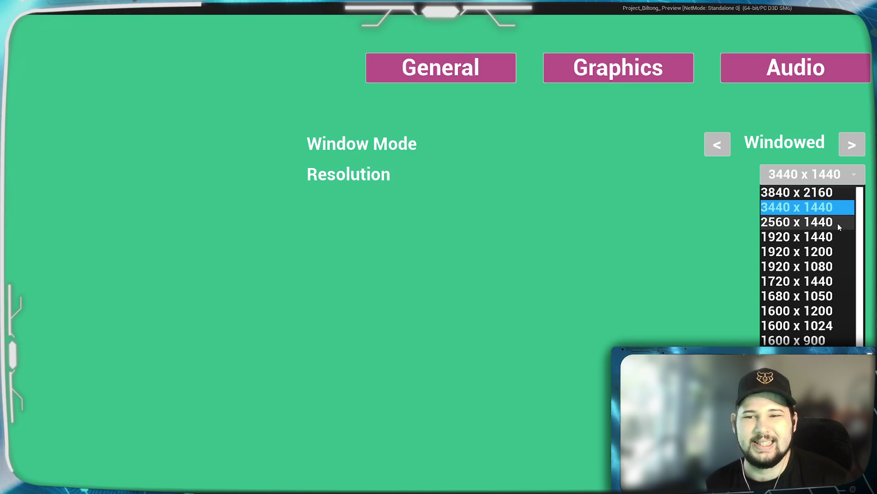
{"action": "left_click", "coordinate": [810, 266]}
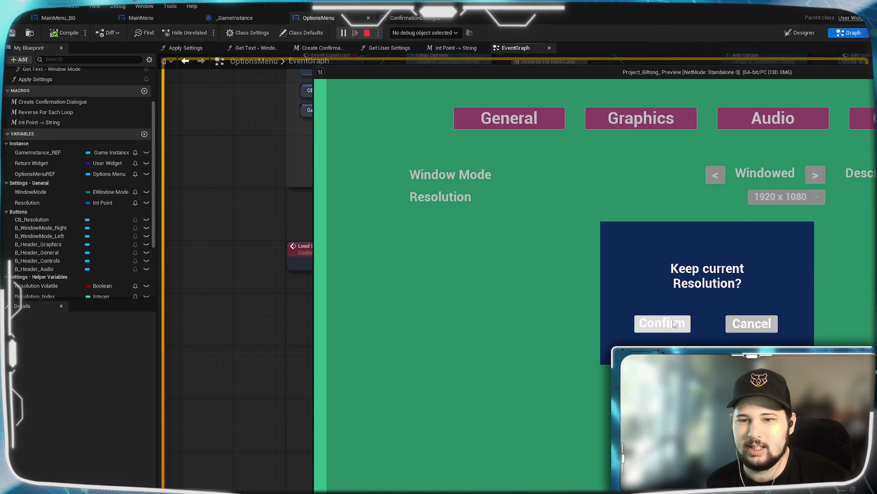
{"action": "left_click_drag", "start_coordinate": [743, 75], "coordinate": [472, 51]}
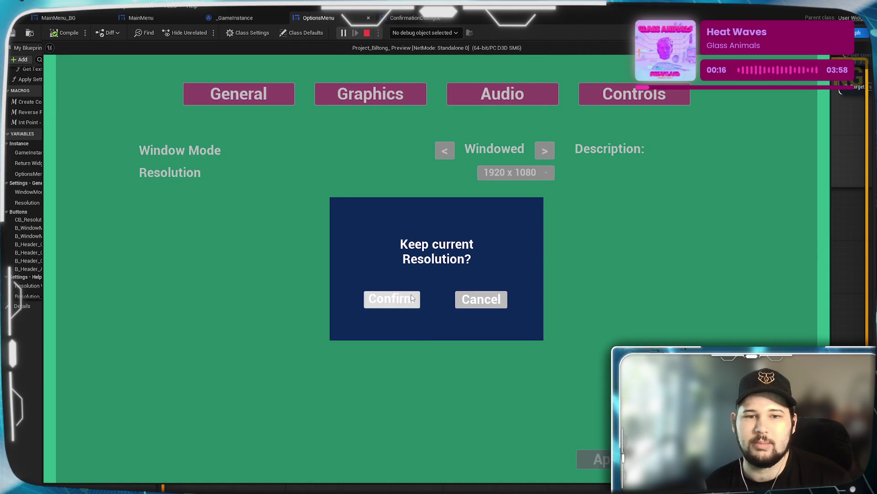
{"action": "left_click", "coordinate": [398, 299]}
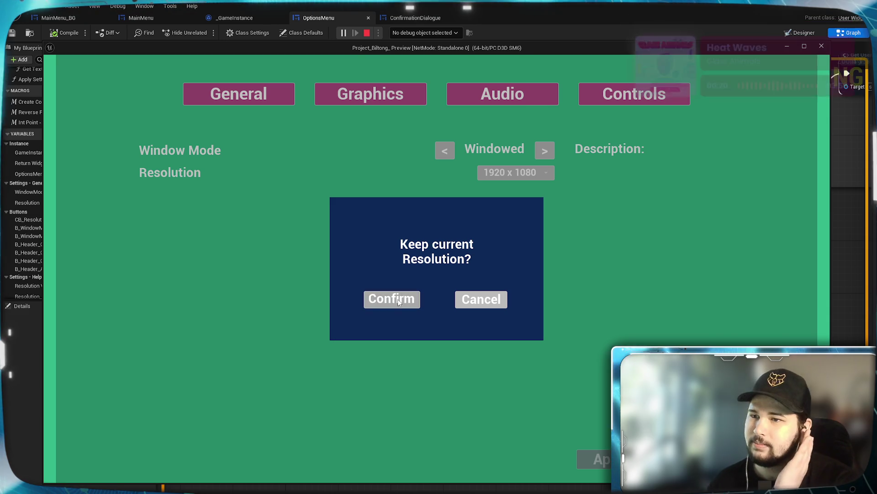
{"action": "left_click", "coordinate": [397, 299]}
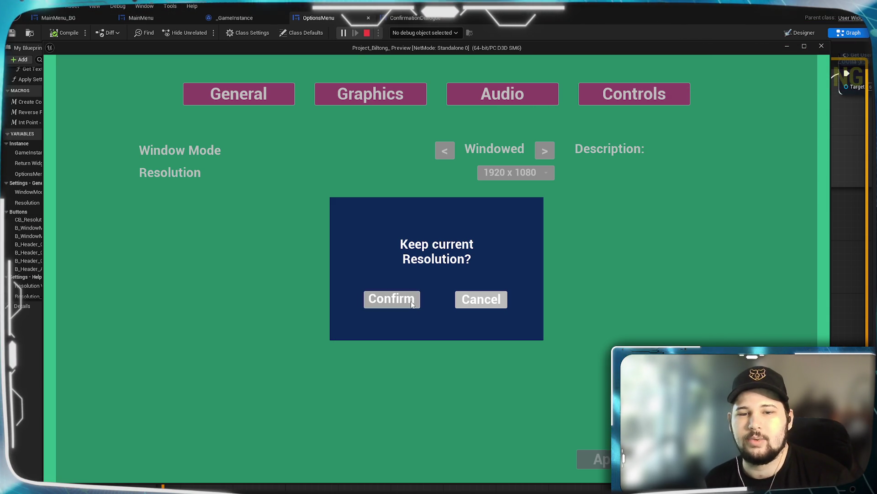
{"action": "left_click", "coordinate": [484, 304]}
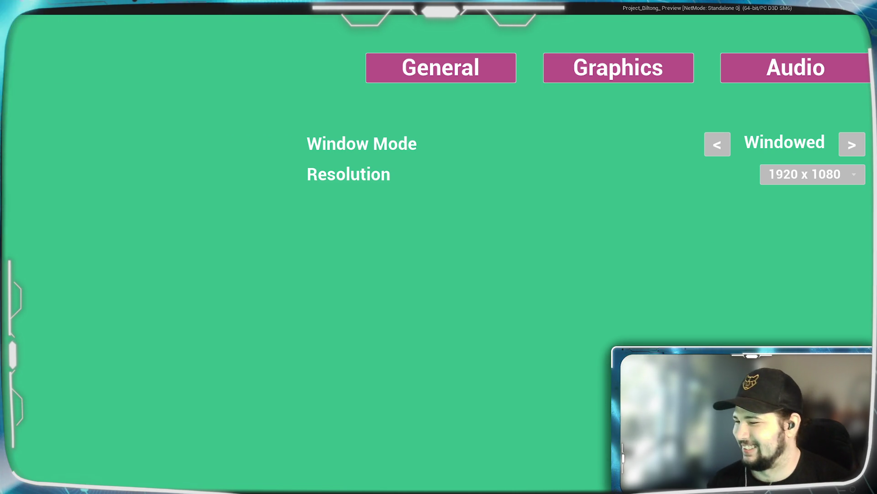
{"action": "key", "text": "Escape"}
{"action": "left_click", "coordinate": [176, 350]}
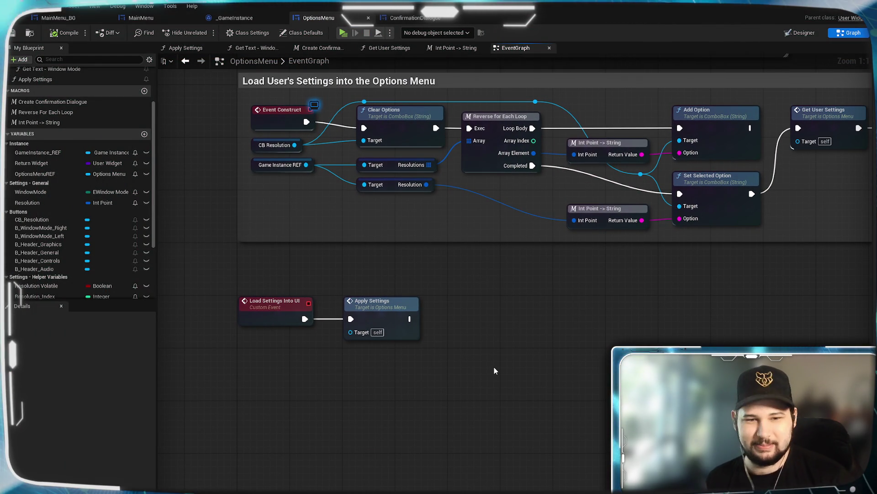
{"action": "mouse_move", "coordinate": [495, 365]}
{"action": "left_mouse_down"}
{"action": "mouse_move", "coordinate": [510, 406]}
{"action": "mouse_move", "coordinate": [423, 493]}
{"action": "left_mouse_up"}
{"action": "scroll", "coordinate": [613, 337], "scroll_direction": "down", "scroll_amount": 5}
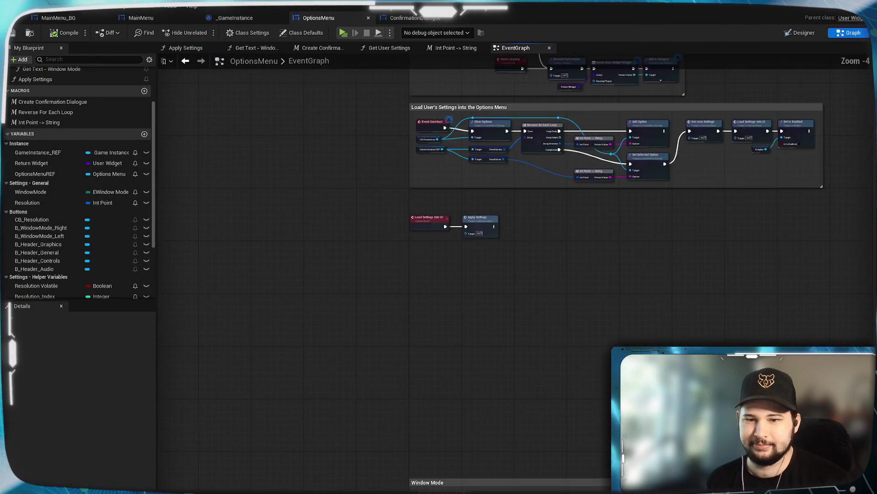
{"action": "left_click_drag", "start_coordinate": [564, 318], "coordinate": [569, 105]}
{"action": "scroll", "coordinate": [615, 239], "scroll_direction": "up", "scroll_amount": 2}
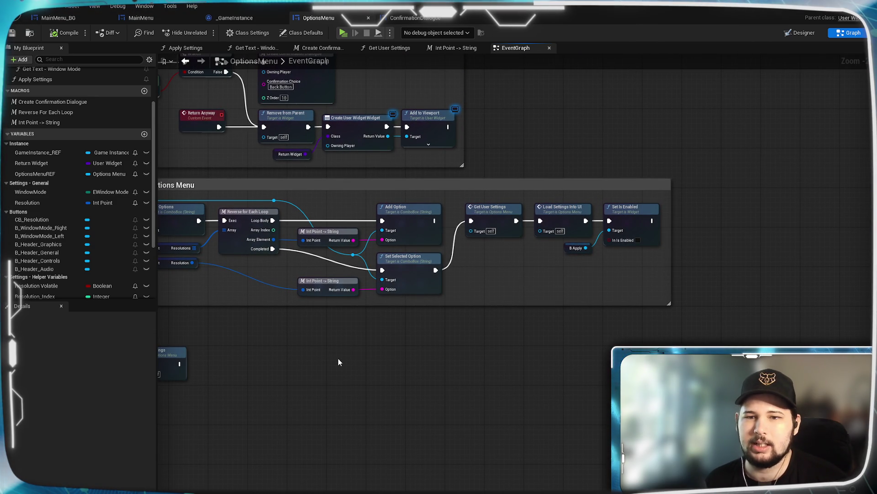
{"action": "left_click_drag", "start_coordinate": [338, 362], "coordinate": [571, 355]}
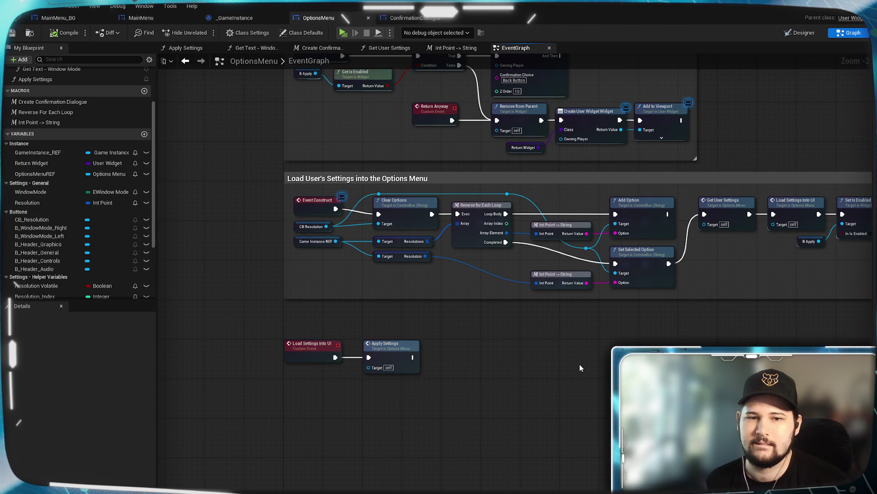
{"action": "left_click_drag", "start_coordinate": [657, 356], "coordinate": [522, 367]}
{"action": "left_click_drag", "start_coordinate": [422, 338], "coordinate": [572, 316]}
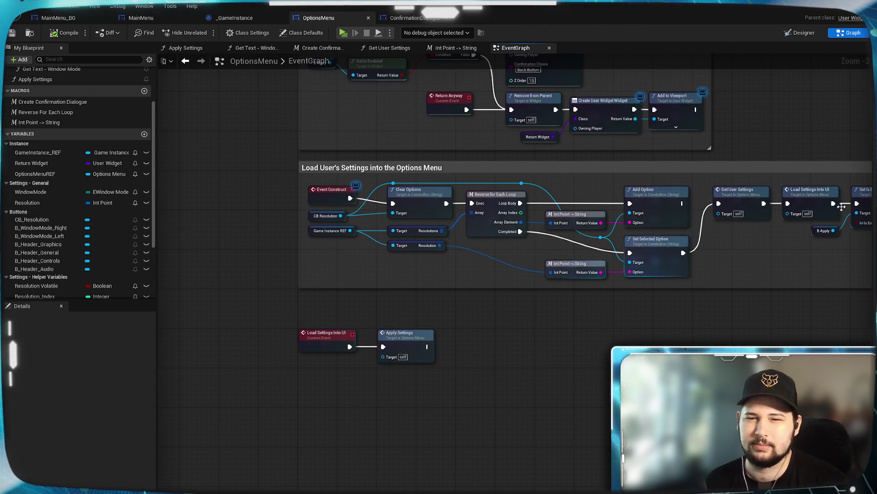
{"action": "scroll", "coordinate": [594, 334], "scroll_direction": "up", "scroll_amount": 2}
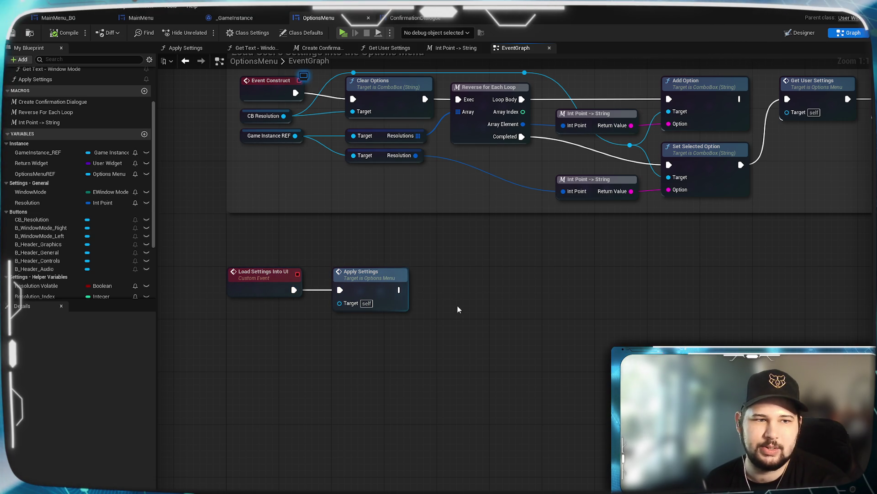
{"action": "scroll", "coordinate": [104, 195], "scroll_direction": "up", "scroll_amount": 5}
{"action": "scroll", "coordinate": [104, 195], "scroll_direction": "down", "scroll_amount": 3}
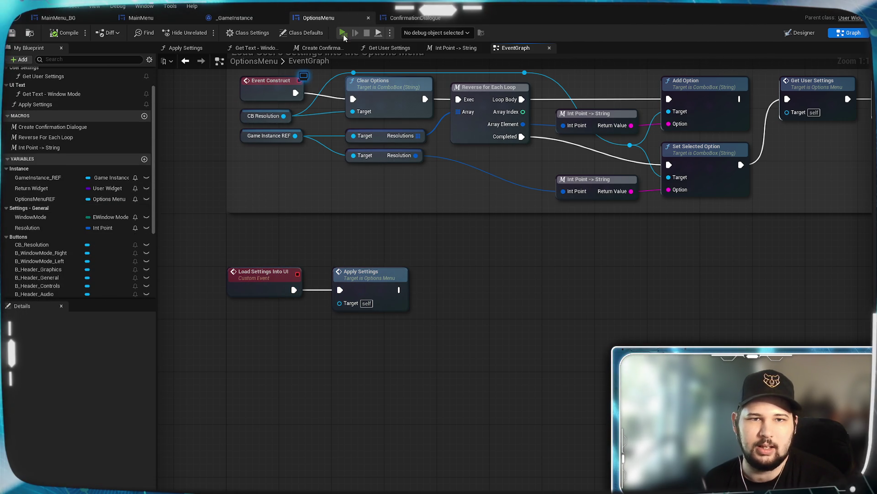
{"action": "key", "text": "alt+p"}
- Set the game to Windowed at 1600 x 900 and close the keep-resolution prompt
{"action": "left_click", "coordinate": [195, 288]}
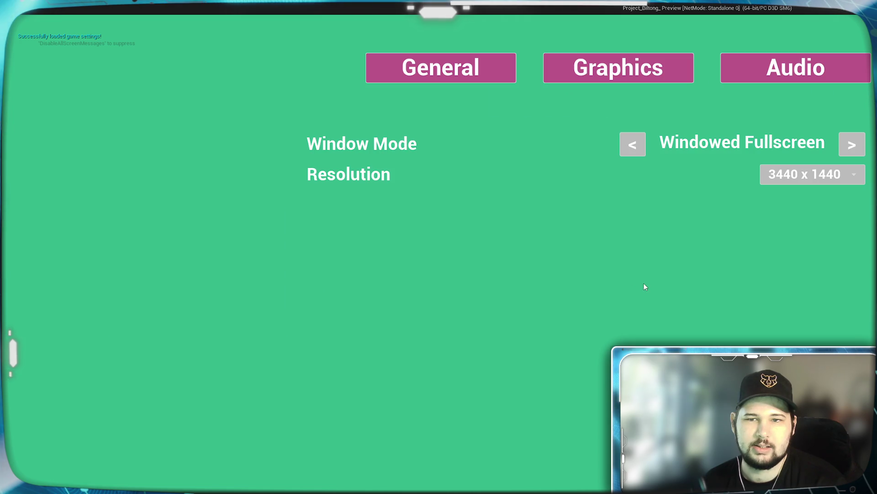
{"action": "left_click", "coordinate": [852, 145]}
{"action": "left_click", "coordinate": [809, 174]}
{"action": "scroll", "coordinate": [814, 320], "scroll_direction": "down", "scroll_amount": 3}
{"action": "scroll", "coordinate": [809, 327], "scroll_direction": "down", "scroll_amount": 1}
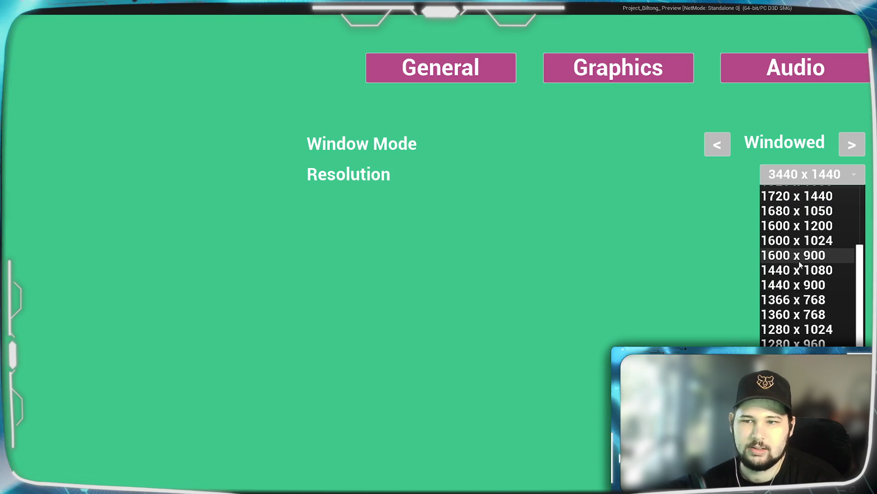
{"action": "left_click", "coordinate": [794, 255]}
{"action": "mouse_move", "coordinate": [751, 112]}
{"action": "left_mouse_down"}
{"action": "mouse_move", "coordinate": [448, 91]}
{"action": "mouse_move", "coordinate": [475, 81]}
{"action": "left_mouse_up"}
{"action": "left_click", "coordinate": [467, 289]}
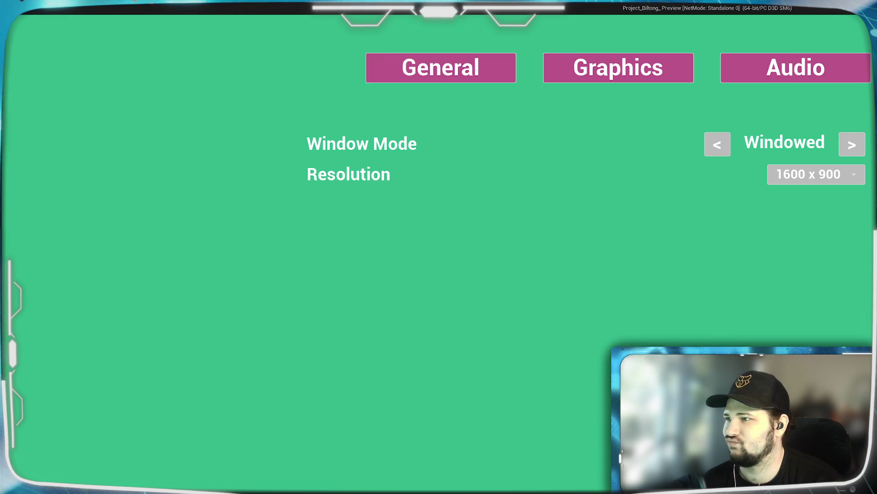
- Toggle Windowed Fullscreen and back, then pick 1440 x 900 and answer the prompt
{"action": "left_click", "coordinate": [716, 143]}
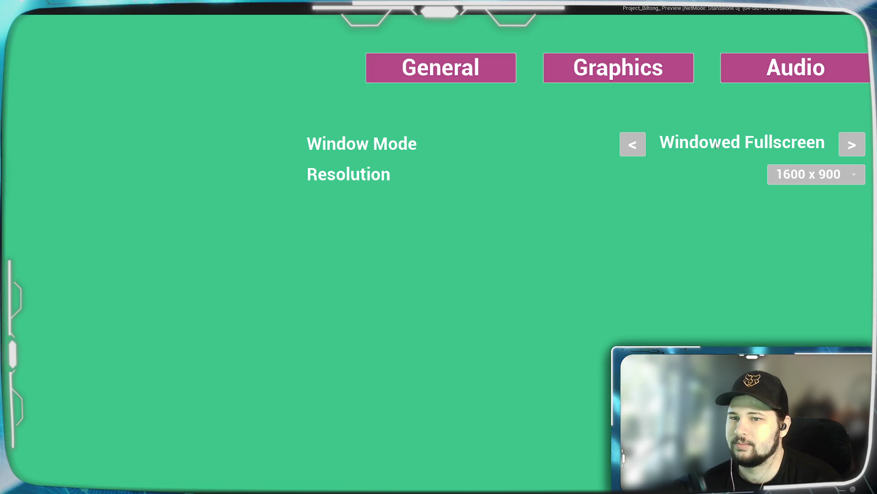
{"action": "left_click", "coordinate": [852, 143]}
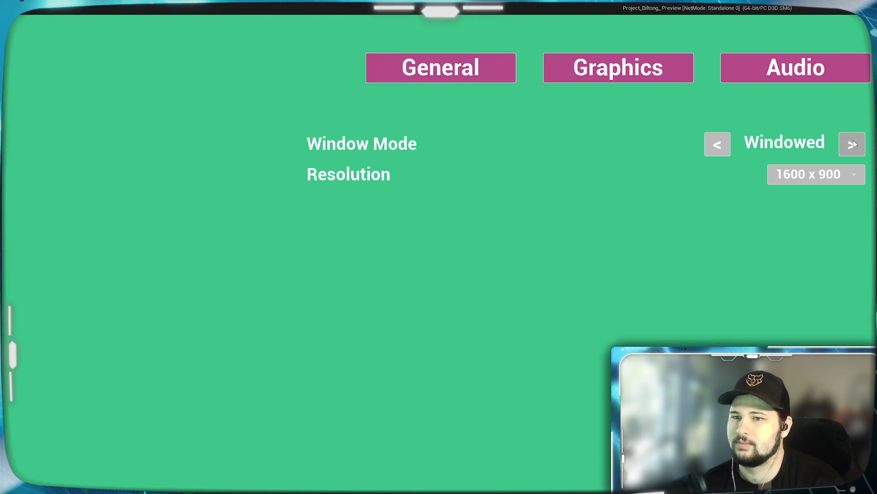
{"action": "left_click", "coordinate": [813, 174]}
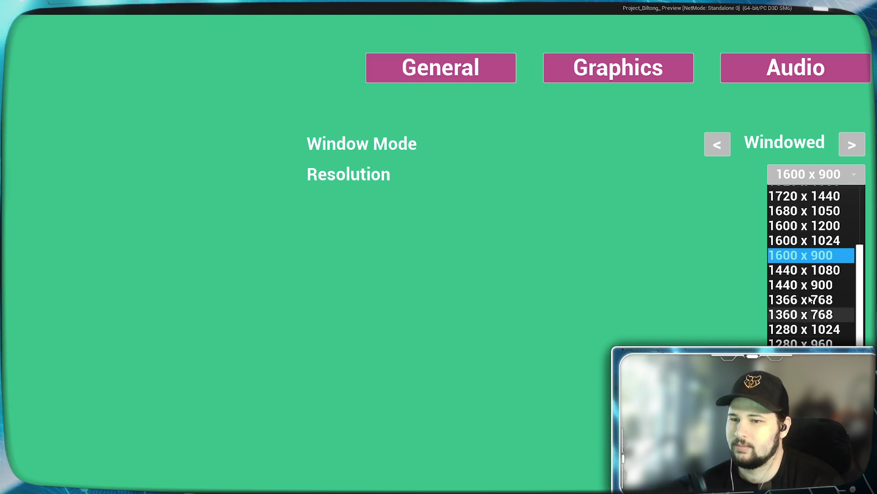
{"action": "left_click", "coordinate": [771, 325]}
{"action": "left_click_drag", "start_coordinate": [751, 107], "coordinate": [579, 114]}
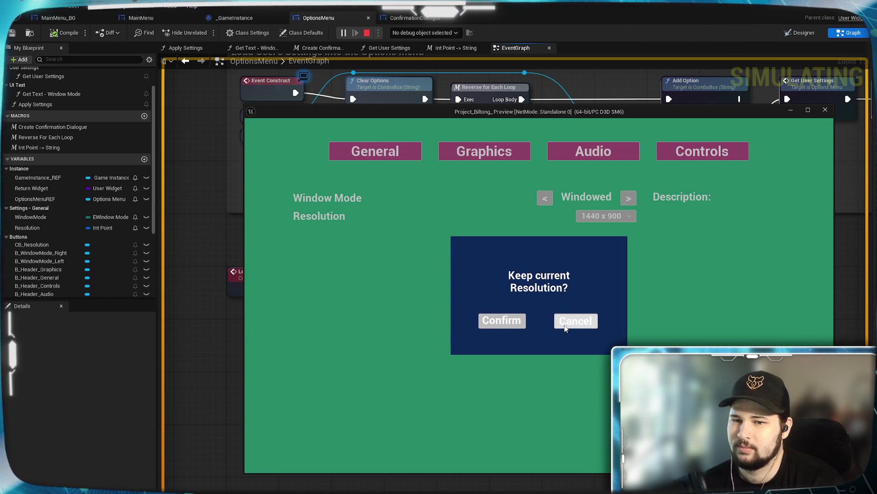
{"action": "left_click", "coordinate": [564, 324]}
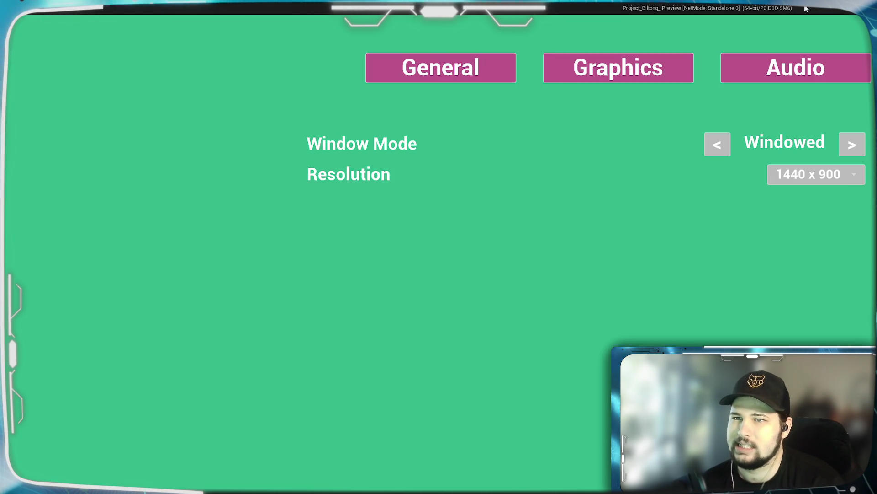
- Toggle the window mode once more, then leave the options menu and return to the editor
{"action": "mouse_move", "coordinate": [804, 11]}
{"action": "left_mouse_down"}
{"action": "mouse_move", "coordinate": [764, 47]}
{"action": "mouse_move", "coordinate": [408, 58]}
{"action": "mouse_move", "coordinate": [501, 38]}
{"action": "left_mouse_up"}
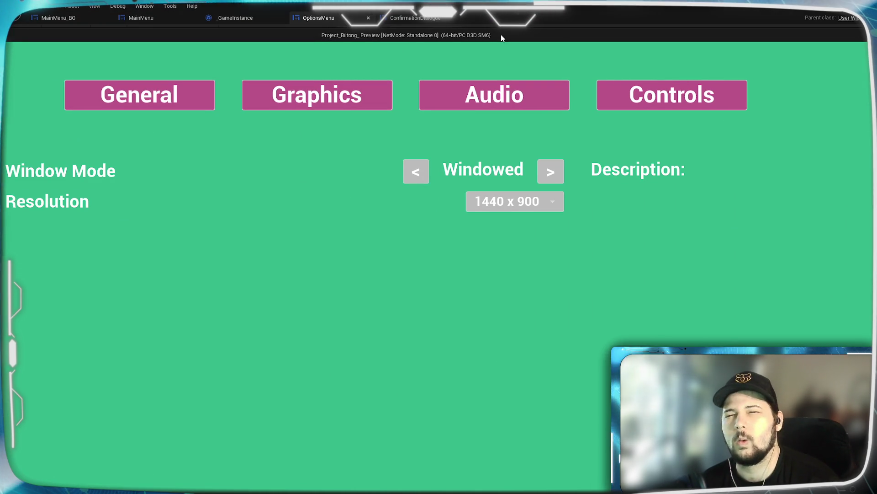
{"action": "left_click", "coordinate": [416, 171]}
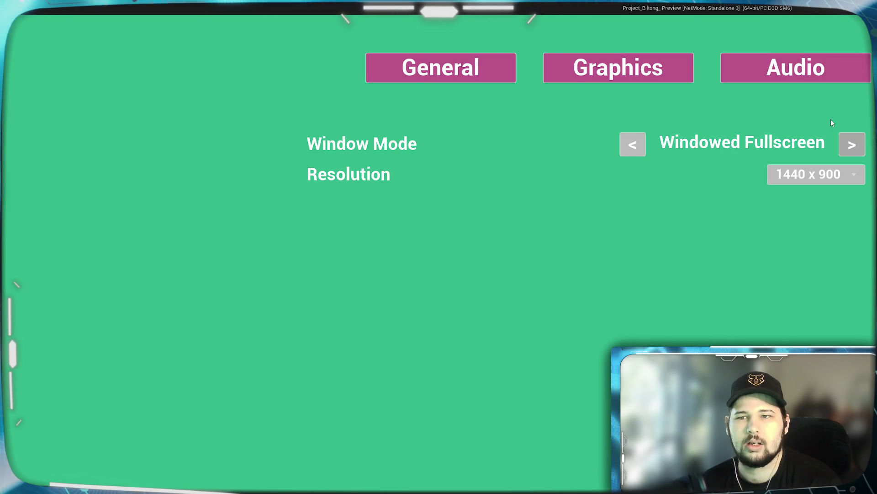
{"action": "left_click", "coordinate": [852, 144]}
{"action": "mouse_move", "coordinate": [597, 75]}
{"action": "left_mouse_down"}
{"action": "mouse_move", "coordinate": [425, 81]}
{"action": "mouse_move", "coordinate": [374, 19]}
{"action": "left_mouse_up"}
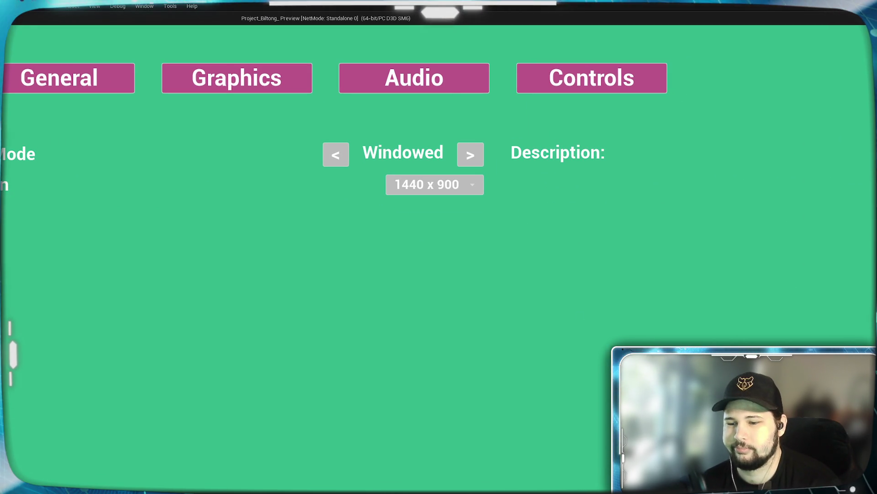
{"action": "key", "text": "Escape"}
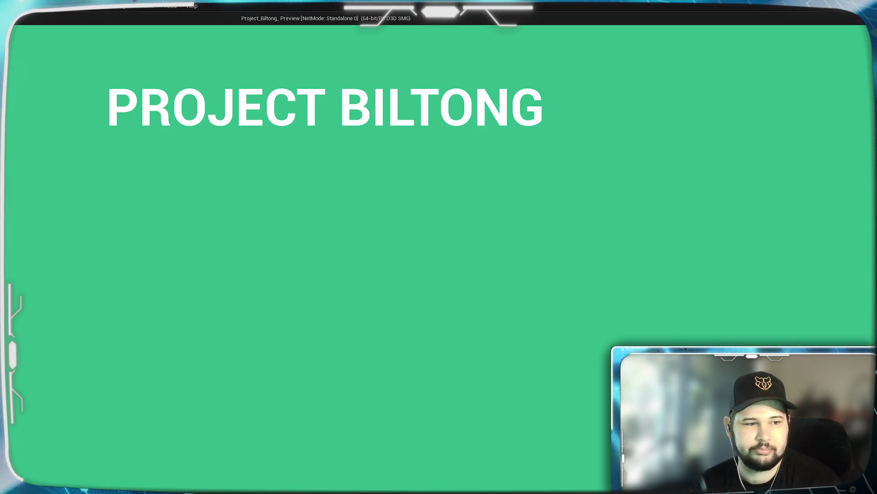
{"action": "key", "text": "alt+Tab"}
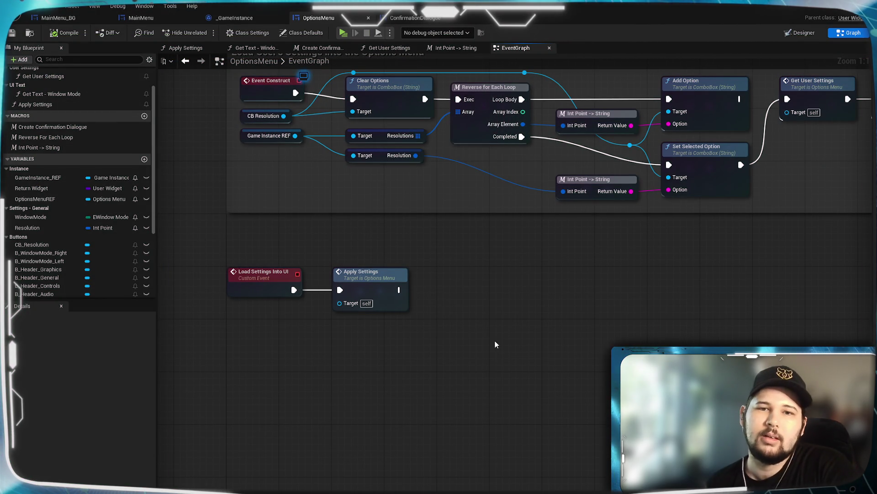
- Review the Apply Settings function graph called from Load Settings Into UI
{"action": "left_click_drag", "start_coordinate": [542, 390], "coordinate": [521, 294]}
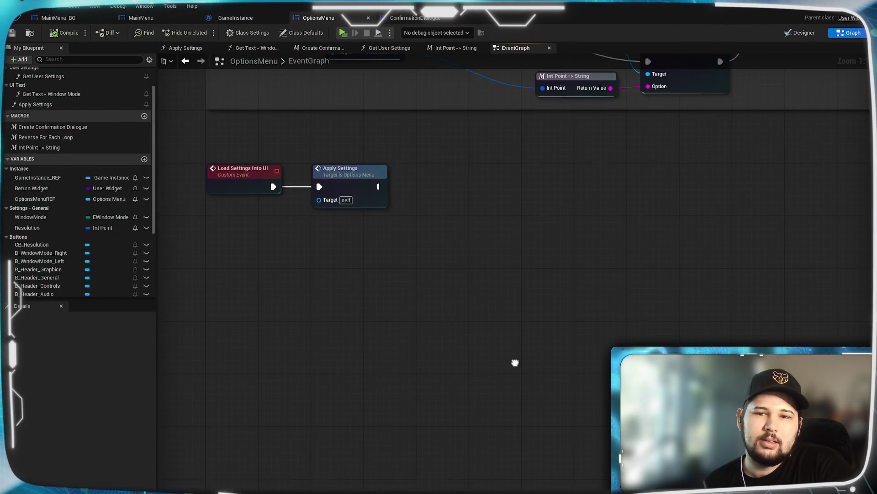
{"action": "left_click_drag", "start_coordinate": [515, 369], "coordinate": [526, 372]}
{"action": "double_click", "coordinate": [352, 179]}
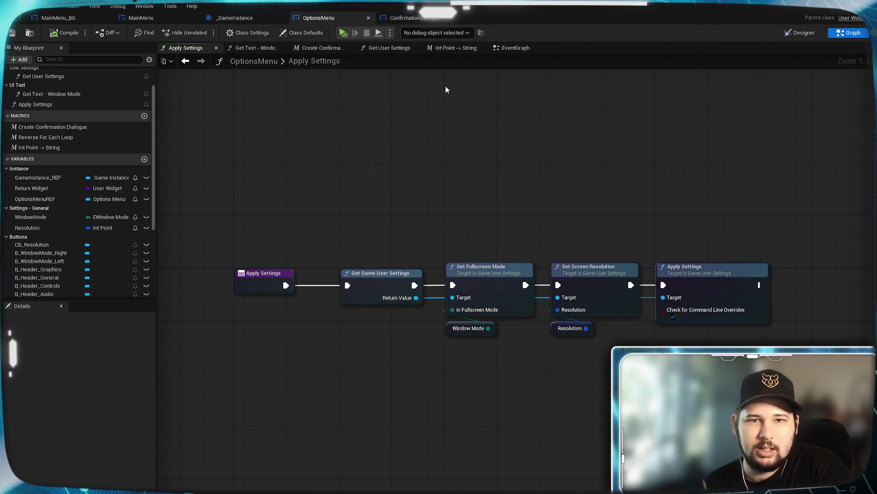
{"action": "left_click", "coordinate": [516, 49]}
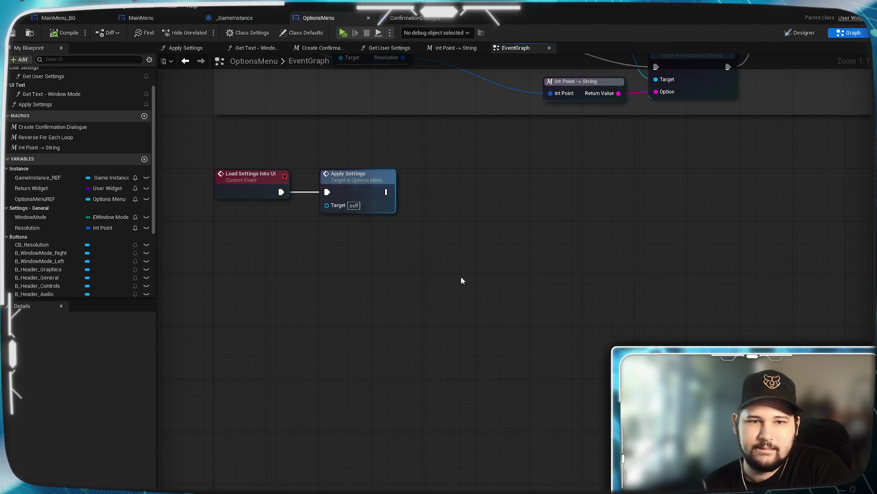
- Delete the Apply Settings call following Load Settings Into UI
{"action": "scroll", "coordinate": [416, 182], "scroll_direction": "down", "scroll_amount": 5}
{"action": "scroll", "coordinate": [531, 335], "scroll_direction": "up", "scroll_amount": 4}
{"action": "left_click_drag", "start_coordinate": [386, 399], "coordinate": [550, 378]}
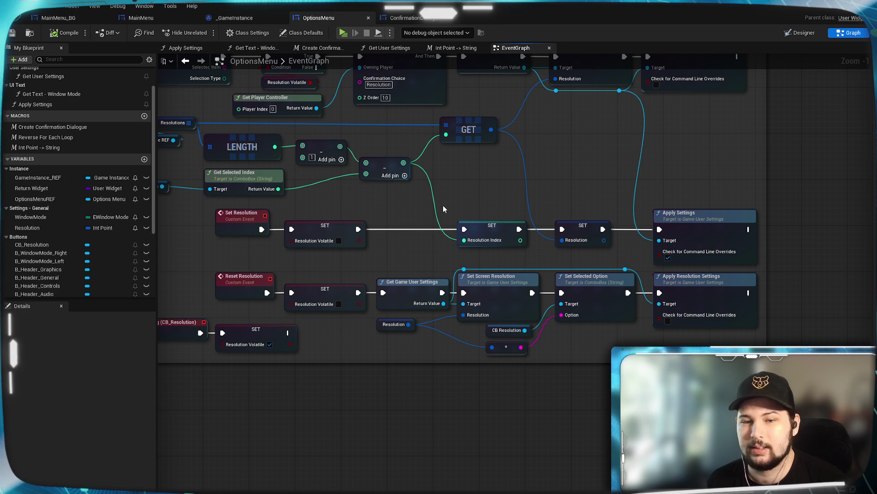
{"action": "mouse_move", "coordinate": [418, 202]}
{"action": "left_mouse_down"}
{"action": "mouse_move", "coordinate": [489, 258]}
{"action": "mouse_move", "coordinate": [525, 264]}
{"action": "mouse_move", "coordinate": [564, 493]}
{"action": "left_mouse_up"}
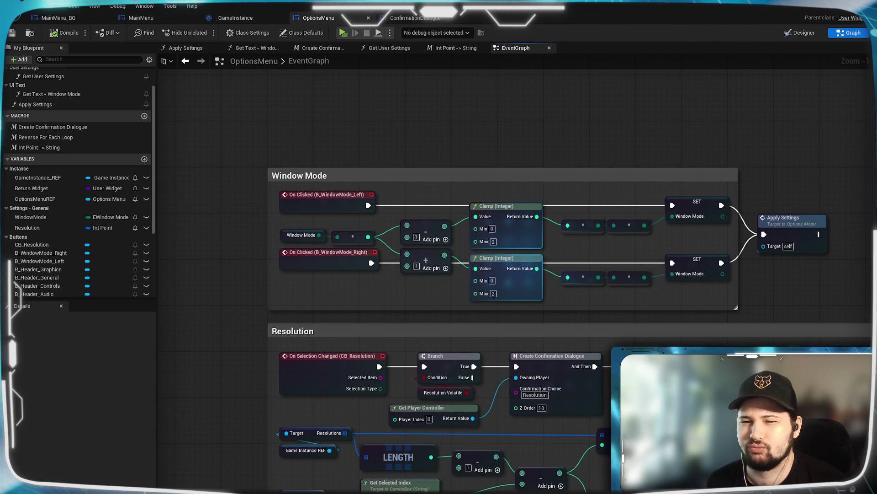
{"action": "mouse_move", "coordinate": [620, 321]}
{"action": "left_mouse_down"}
{"action": "mouse_move", "coordinate": [589, 259]}
{"action": "mouse_move", "coordinate": [591, 471]}
{"action": "mouse_move", "coordinate": [636, 100]}
{"action": "left_mouse_up"}
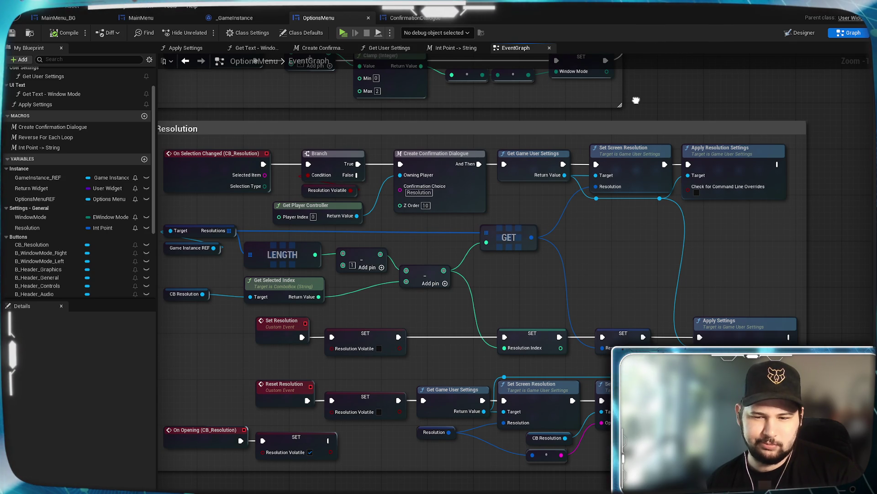
{"action": "left_click_drag", "start_coordinate": [637, 100], "coordinate": [566, 181]}
{"action": "left_click", "coordinate": [457, 208]}
{"action": "key", "text": "Delete"}
- Look over the Window Mode and Resolution sections, then view ConfirmationDialogue's confirm-button logic
{"action": "mouse_move", "coordinate": [459, 218]}
{"action": "left_mouse_down"}
{"action": "mouse_move", "coordinate": [441, 210]}
{"action": "mouse_move", "coordinate": [458, 190]}
{"action": "left_mouse_up"}
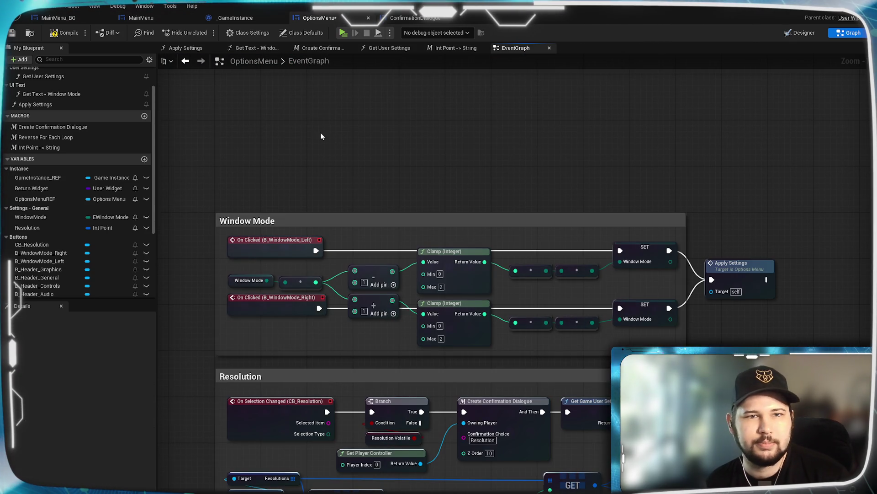
{"action": "left_click_drag", "start_coordinate": [319, 113], "coordinate": [308, 85]}
{"action": "left_click_drag", "start_coordinate": [559, 328], "coordinate": [552, 126]}
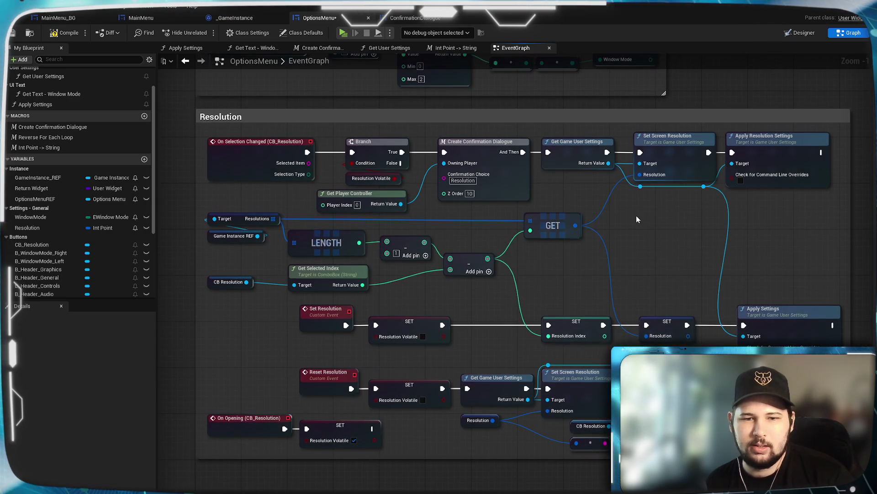
{"action": "mouse_move", "coordinate": [425, 68]}
{"action": "left_mouse_down"}
{"action": "mouse_move", "coordinate": [433, 238]}
{"action": "mouse_move", "coordinate": [389, 190]}
{"action": "mouse_move", "coordinate": [364, 48]}
{"action": "left_mouse_up"}
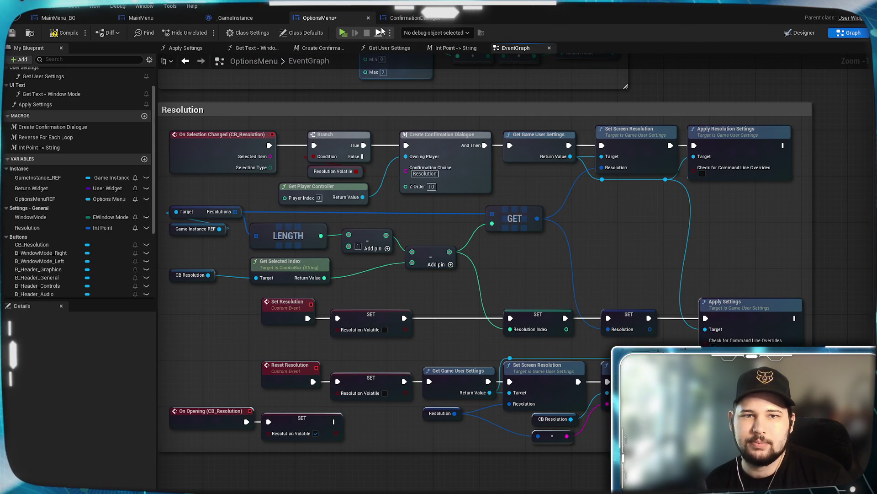
{"action": "left_click", "coordinate": [425, 20]}
{"action": "mouse_move", "coordinate": [456, 254]}
{"action": "left_mouse_down"}
{"action": "mouse_move", "coordinate": [523, 265]}
{"action": "mouse_move", "coordinate": [496, 255]}
{"action": "left_mouse_up"}
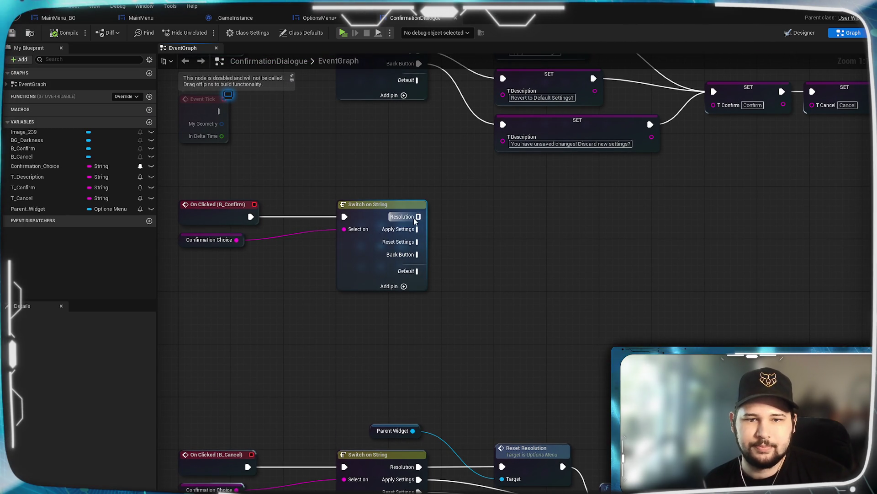
- Add a Set Resolution call on the parent widget, run from the Resolution case
{"action": "mouse_move", "coordinate": [419, 216]}
{"action": "left_mouse_down"}
{"action": "mouse_move", "coordinate": [486, 251]}
{"action": "mouse_move", "coordinate": [473, 251]}
{"action": "left_mouse_up"}
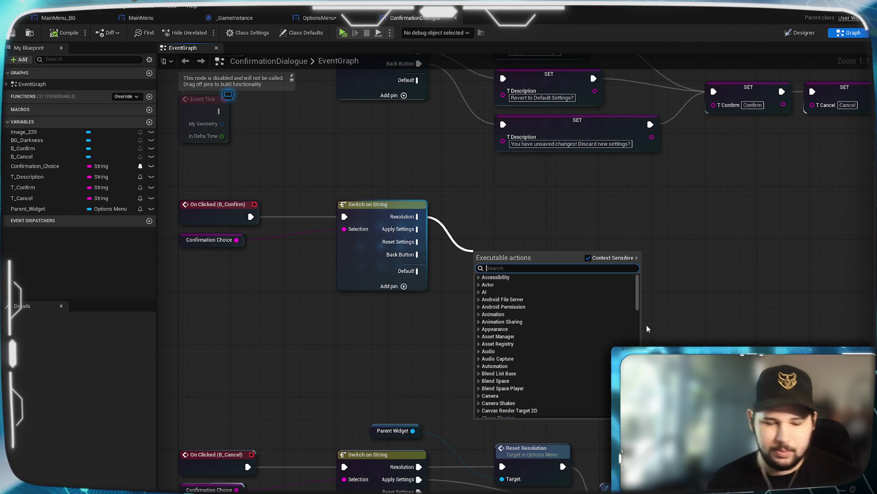
{"action": "type", "text": "set resol"}
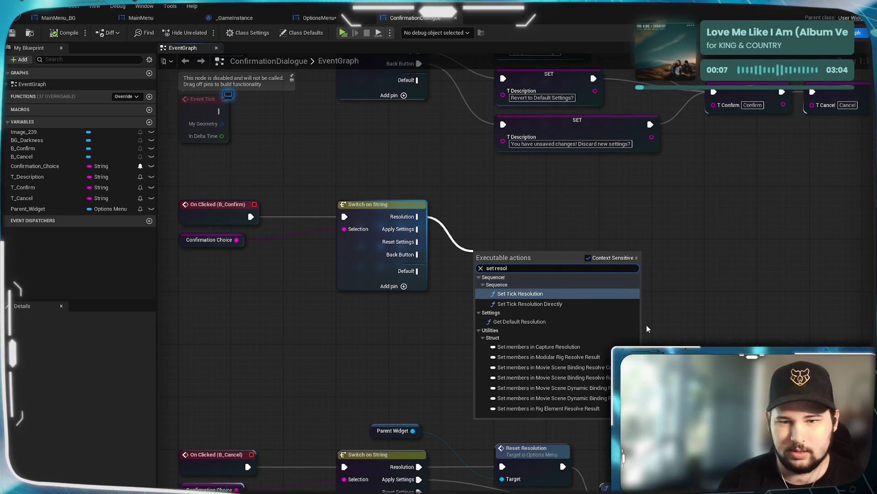
{"action": "left_click", "coordinate": [706, 245]}
{"action": "left_click_drag", "start_coordinate": [412, 431], "coordinate": [500, 255]}
{"action": "type", "text": "set resol"}
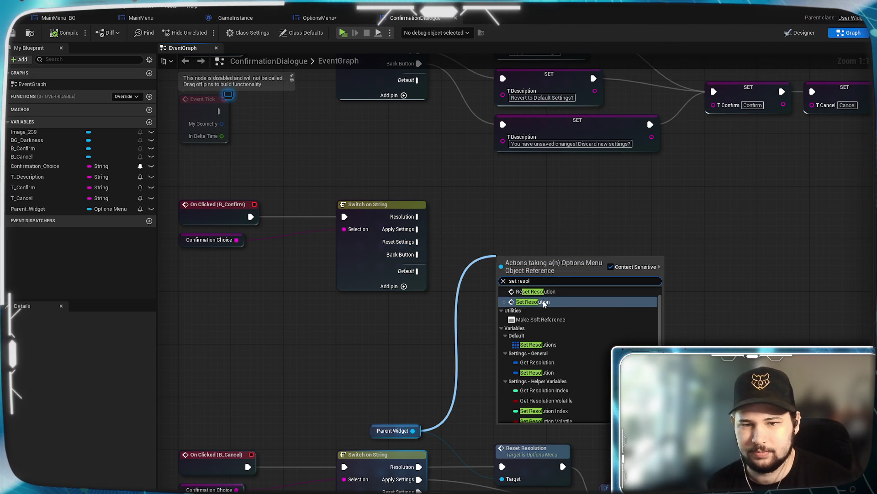
{"action": "left_click", "coordinate": [542, 301]}
{"action": "left_click_drag", "start_coordinate": [418, 217], "coordinate": [503, 276]}
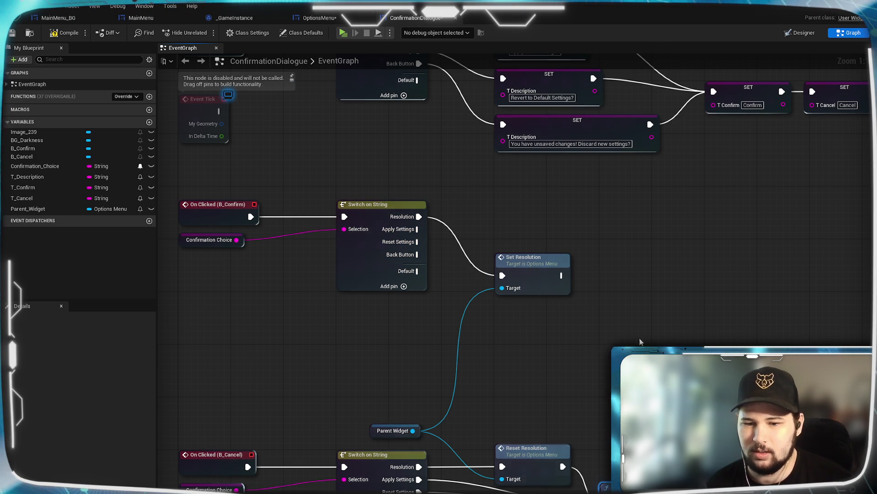
- Chain Remove from Parent after Set Resolution, tidy the nodes, save, and launch a preview
{"action": "key", "text": "ctrl+v"}
{"action": "left_click_drag", "start_coordinate": [563, 275], "coordinate": [641, 269]}
{"action": "left_click_drag", "start_coordinate": [539, 267], "coordinate": [537, 208]}
{"action": "mouse_move", "coordinate": [658, 265]}
{"action": "left_mouse_down"}
{"action": "mouse_move", "coordinate": [614, 205]}
{"action": "mouse_move", "coordinate": [608, 212]}
{"action": "left_mouse_up"}
{"action": "left_click", "coordinate": [594, 247]}
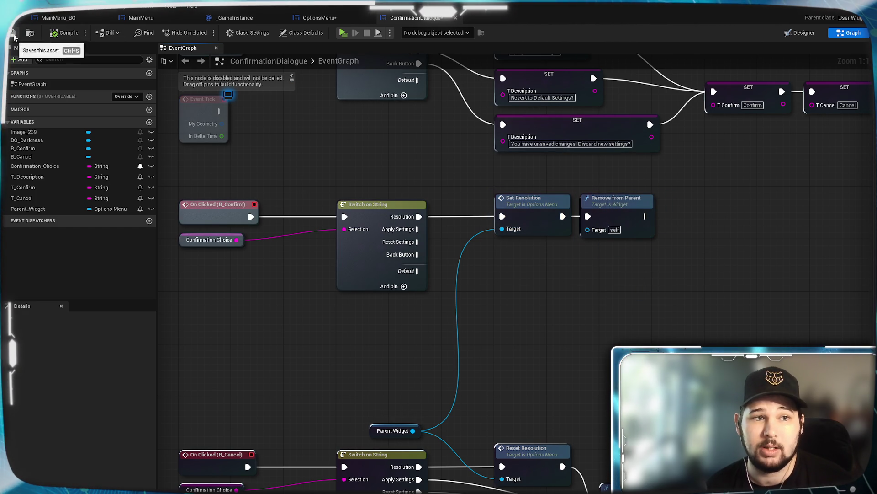
{"action": "key", "text": "ctrl+s"}
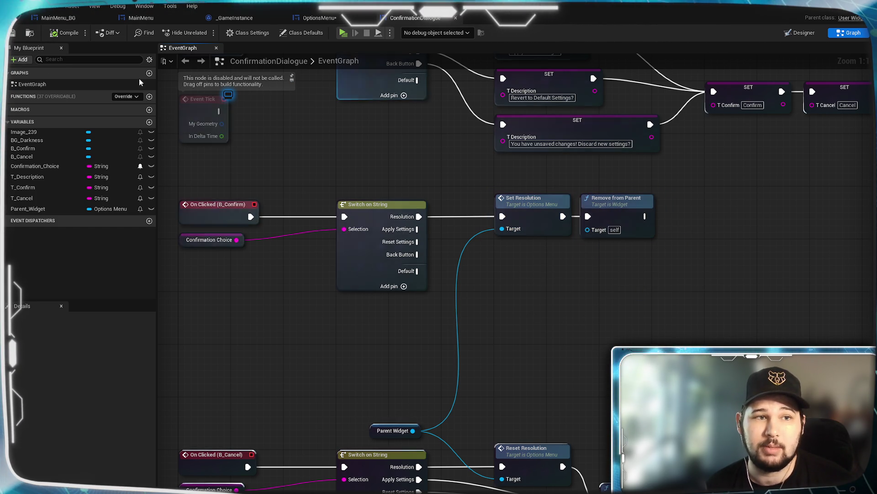
{"action": "left_click", "coordinate": [342, 32]}
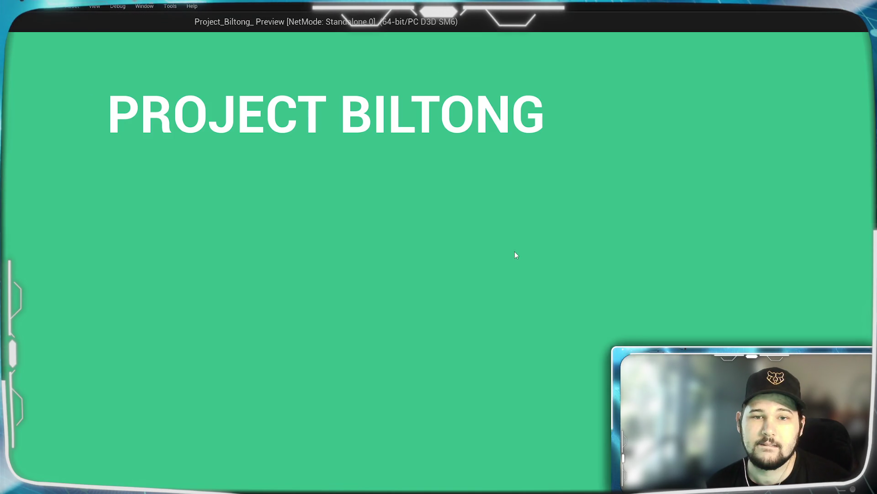
- Play-test picking 1920 x 1080 in Settings and keeping it, then close the preview
{"action": "mouse_move", "coordinate": [407, 32]}
{"action": "left_mouse_down"}
{"action": "mouse_move", "coordinate": [637, 114]}
{"action": "mouse_move", "coordinate": [644, 94]}
{"action": "left_mouse_up"}
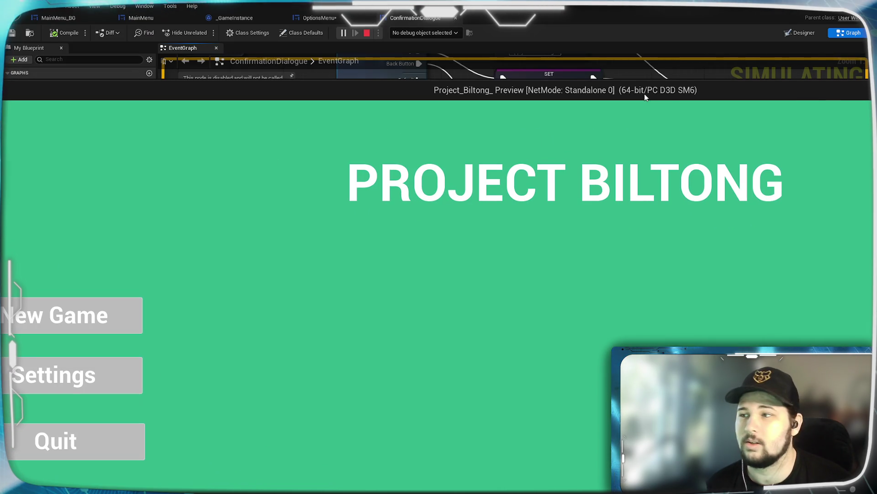
{"action": "left_click", "coordinate": [110, 366]}
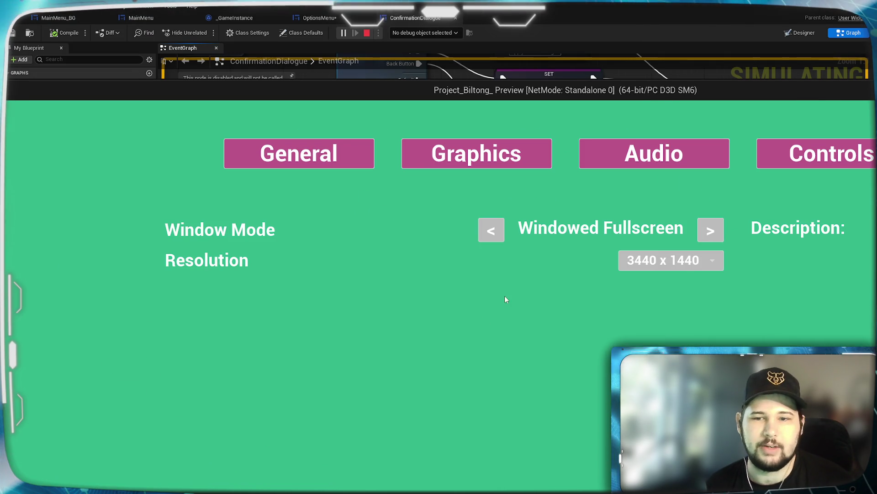
{"action": "left_click", "coordinate": [716, 260]}
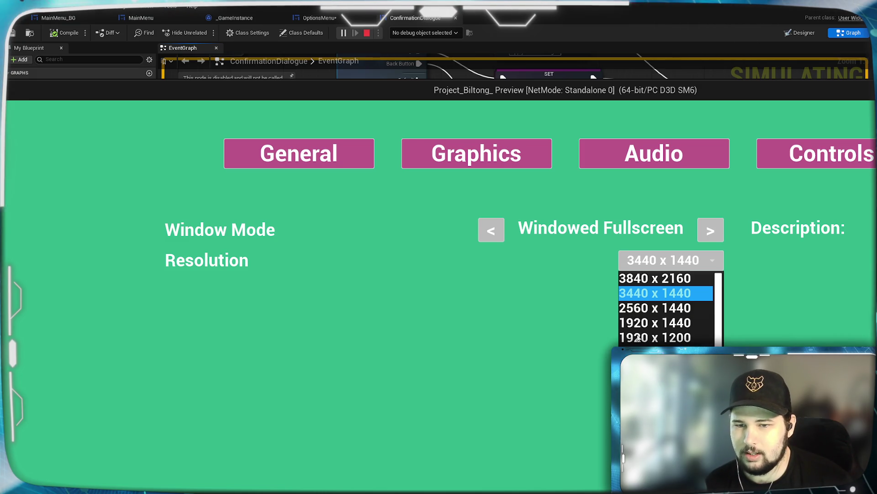
{"action": "left_click", "coordinate": [640, 352]}
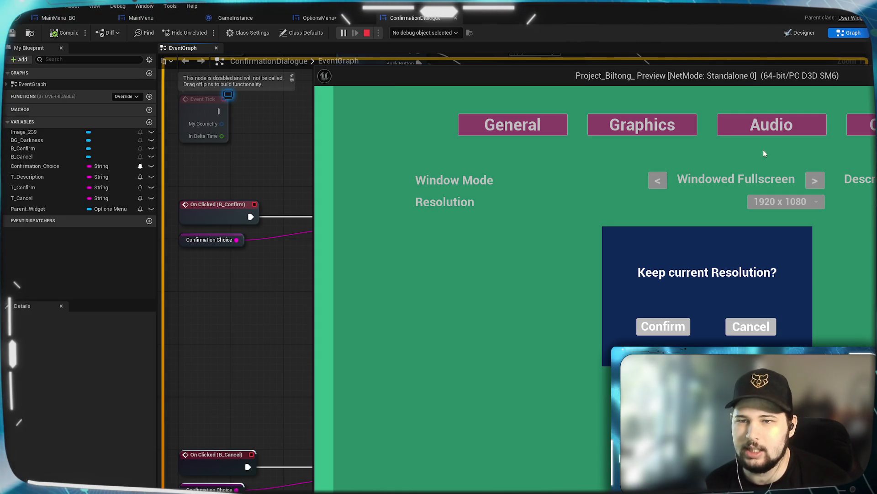
{"action": "left_click_drag", "start_coordinate": [748, 78], "coordinate": [468, 54]}
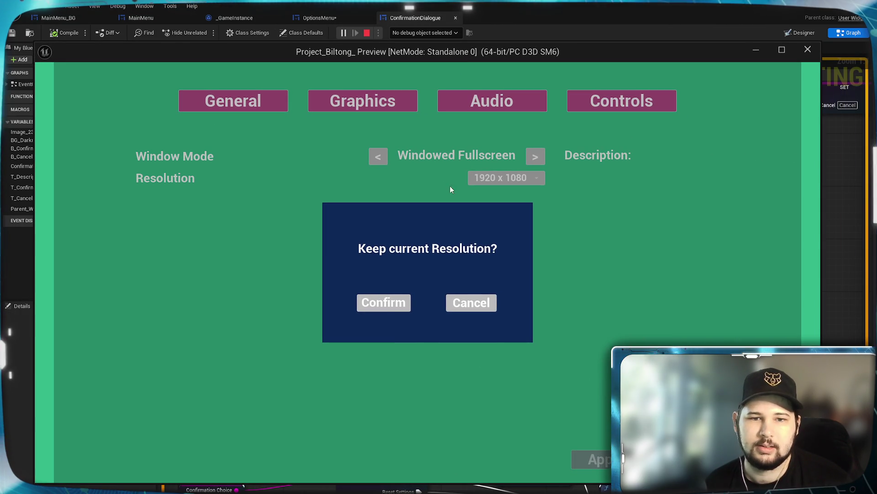
{"action": "left_click", "coordinate": [379, 307]}
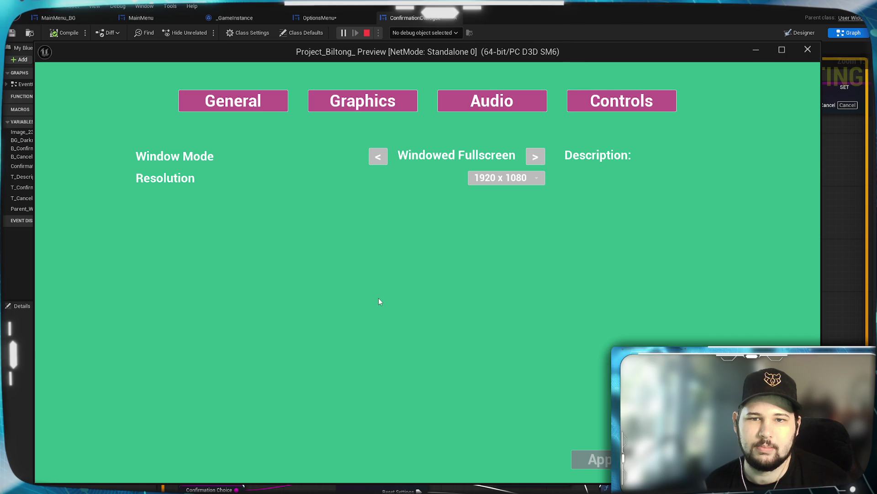
{"action": "mouse_move", "coordinate": [442, 56]}
{"action": "left_mouse_down"}
{"action": "mouse_move", "coordinate": [419, 45]}
{"action": "mouse_move", "coordinate": [524, 57]}
{"action": "mouse_move", "coordinate": [452, 60]}
{"action": "left_mouse_up"}
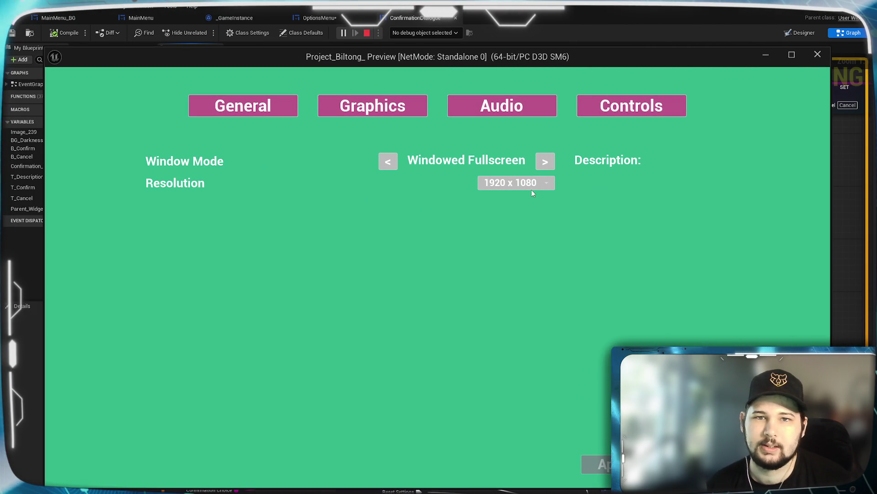
{"action": "left_click", "coordinate": [818, 54]}
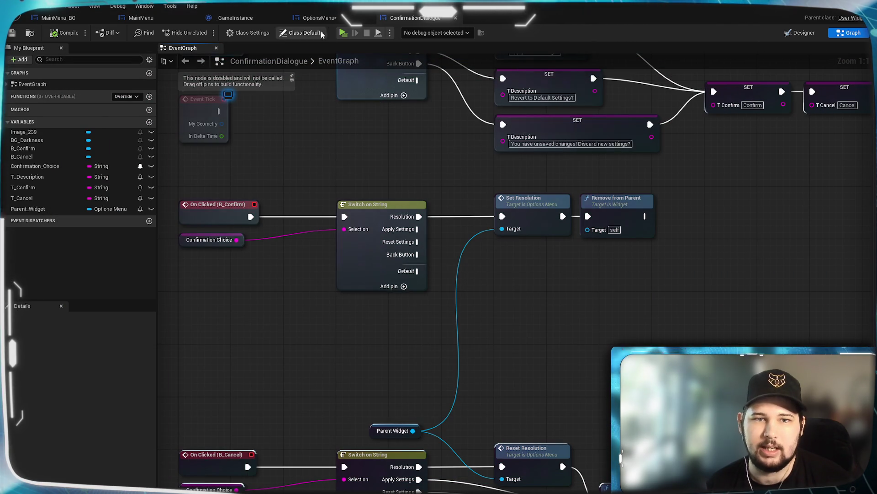
- Relaunch, choose 1920 x 1080 again, decline keeping it, and quit the game
{"action": "left_click", "coordinate": [342, 34]}
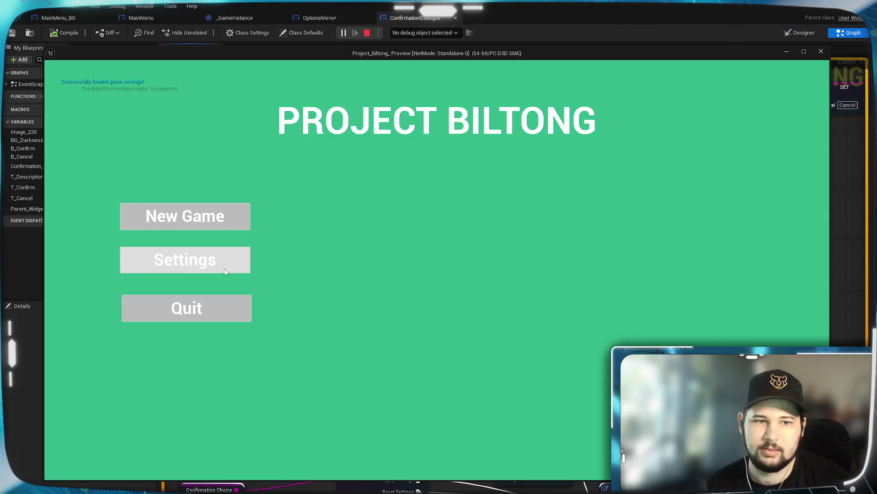
{"action": "left_click", "coordinate": [226, 267]}
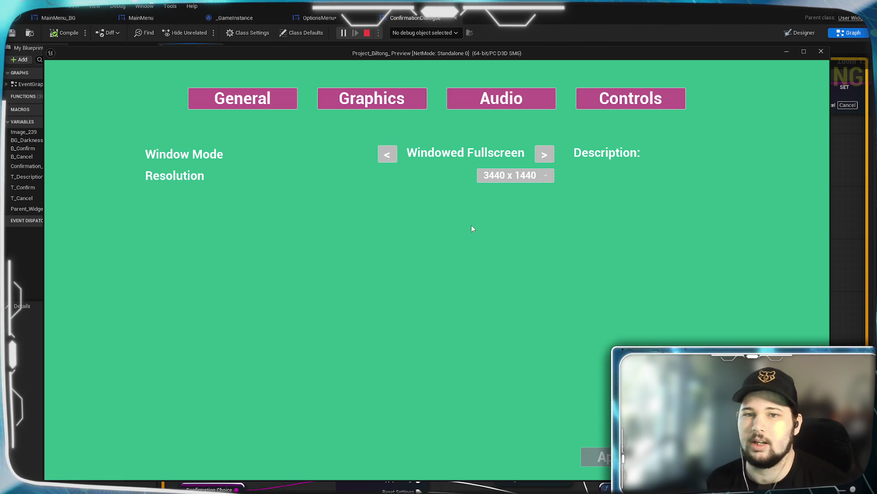
{"action": "left_click", "coordinate": [545, 180]}
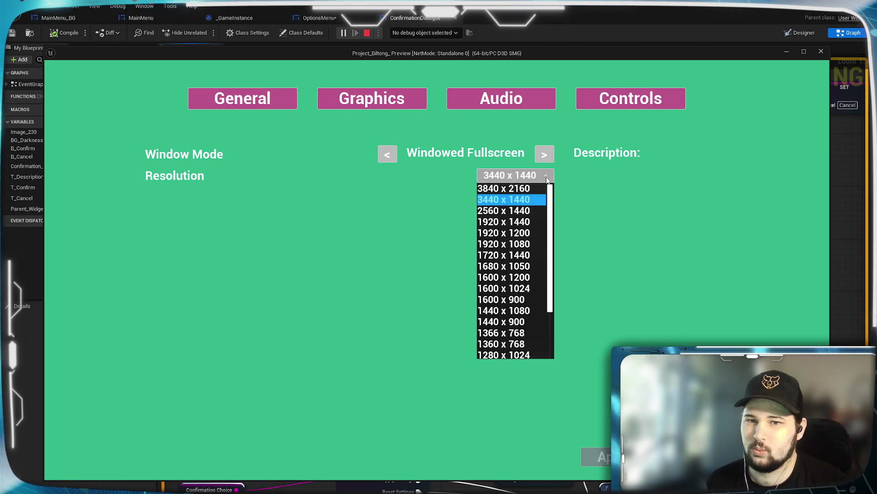
{"action": "scroll", "coordinate": [507, 267], "scroll_direction": "down", "scroll_amount": 3}
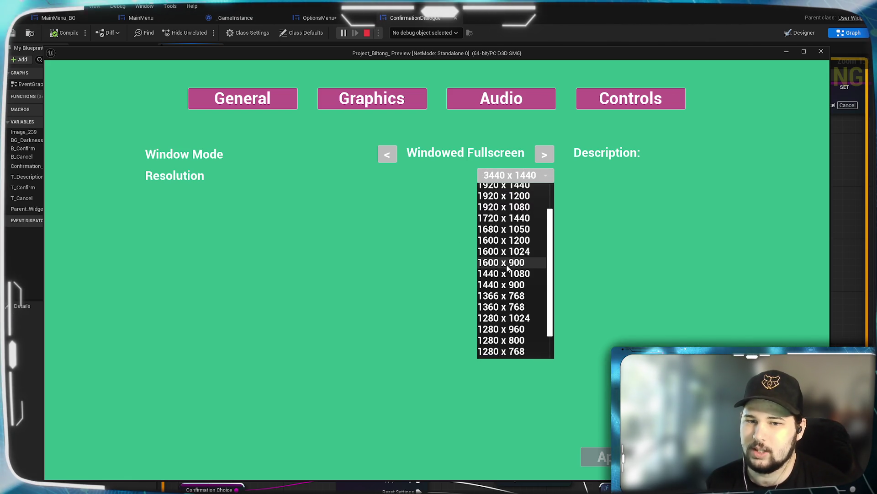
{"action": "scroll", "coordinate": [507, 266], "scroll_direction": "up", "scroll_amount": 3}
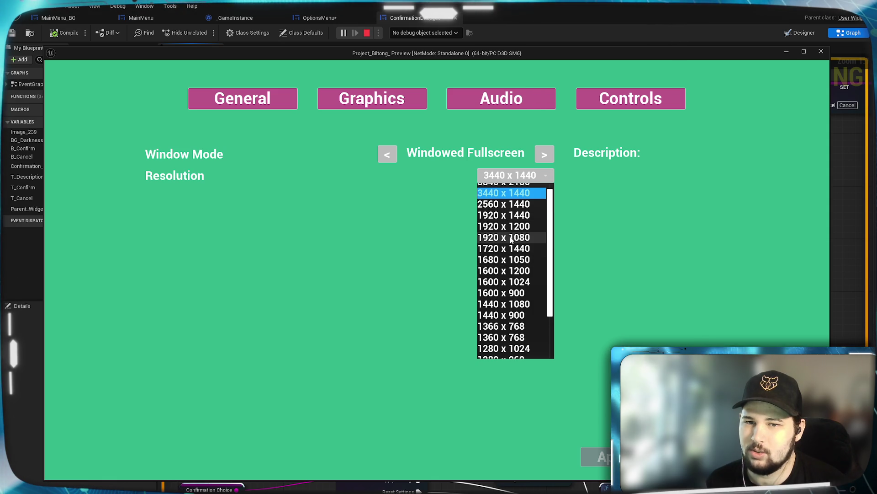
{"action": "left_click", "coordinate": [511, 239]}
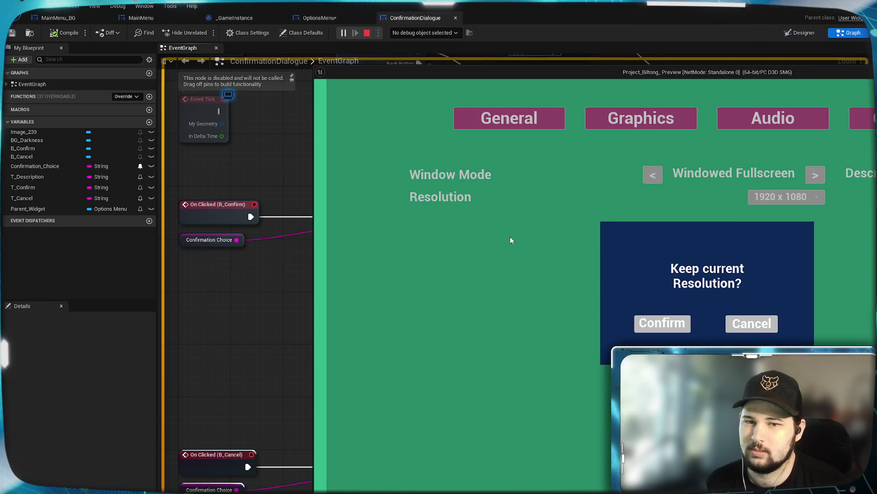
{"action": "mouse_move", "coordinate": [799, 73]}
{"action": "left_mouse_down"}
{"action": "mouse_move", "coordinate": [494, 59]}
{"action": "mouse_move", "coordinate": [522, 48]}
{"action": "left_mouse_up"}
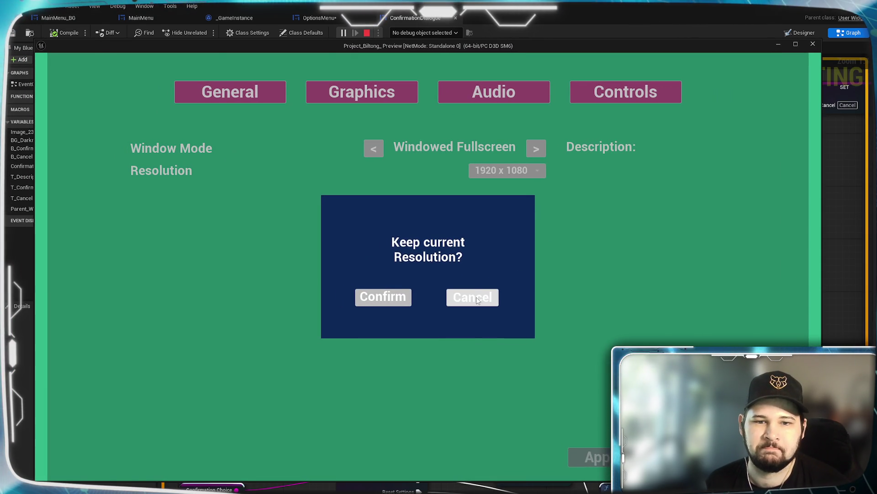
{"action": "left_click", "coordinate": [476, 297]}
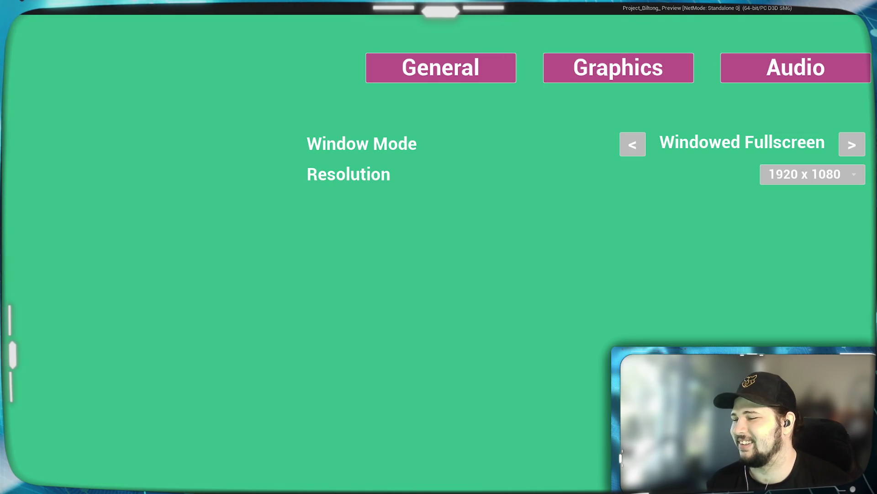
{"action": "key", "text": "Escape"}
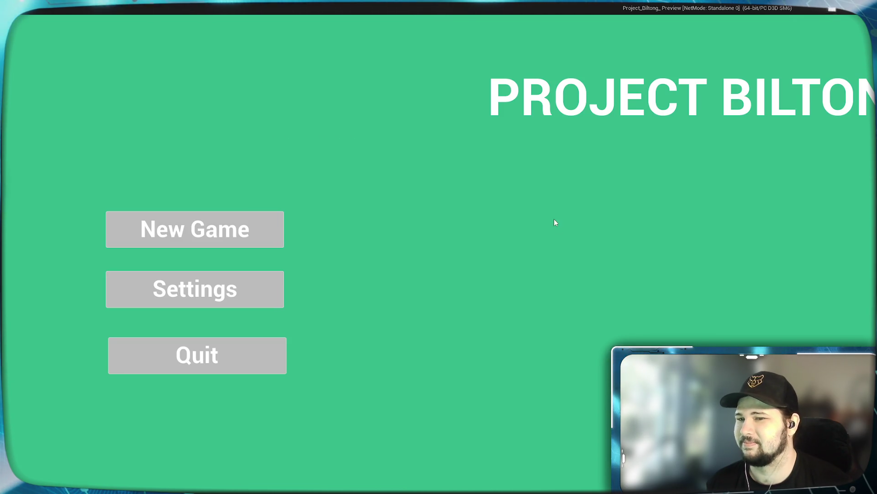
{"action": "left_click", "coordinate": [110, 352]}
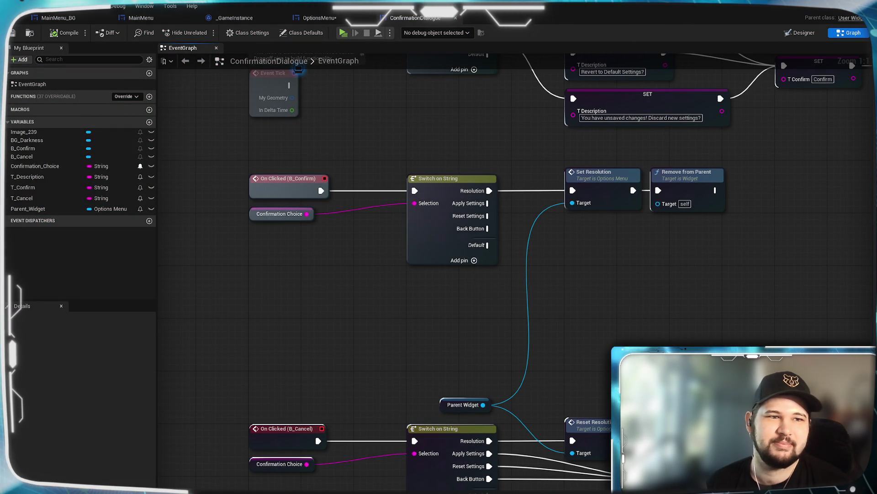
{"action": "scroll", "coordinate": [528, 332], "scroll_direction": "down", "scroll_amount": 3}
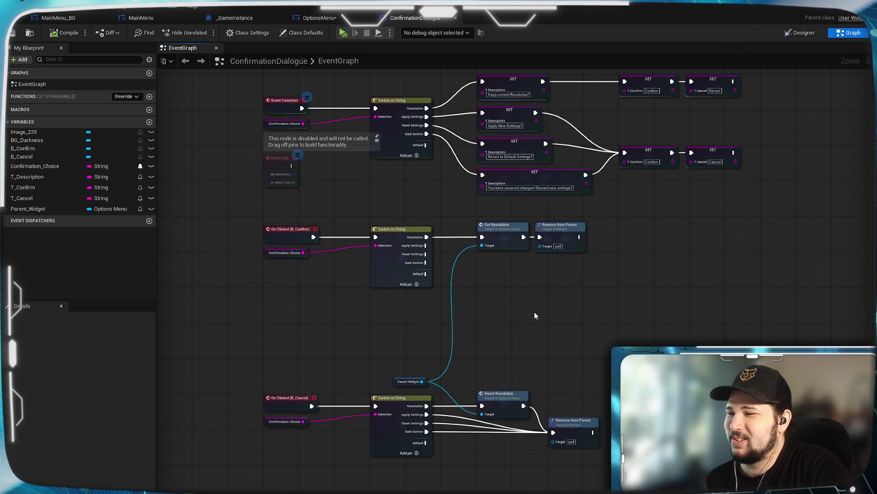
{"action": "scroll", "coordinate": [485, 302], "scroll_direction": "up", "scroll_amount": 2}
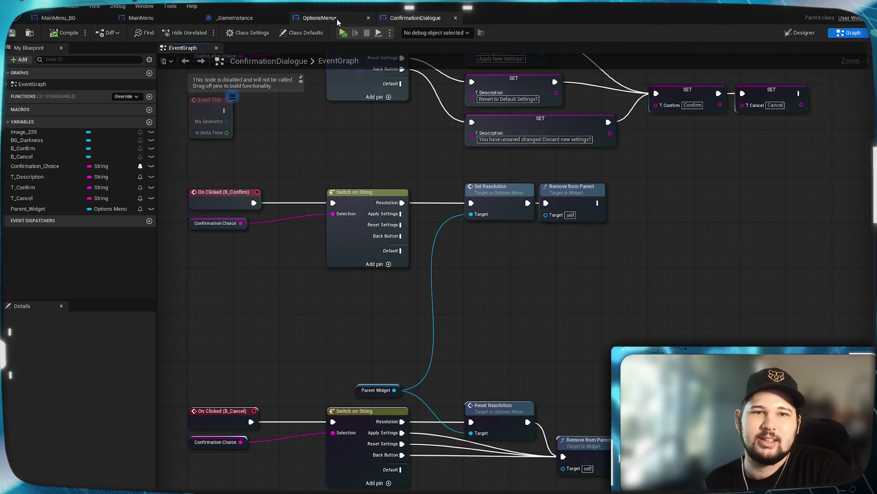
- Switch to the OptionsMenu graph and pan to Event Construct and the Load User's Settings chain
{"action": "left_click", "coordinate": [320, 17]}
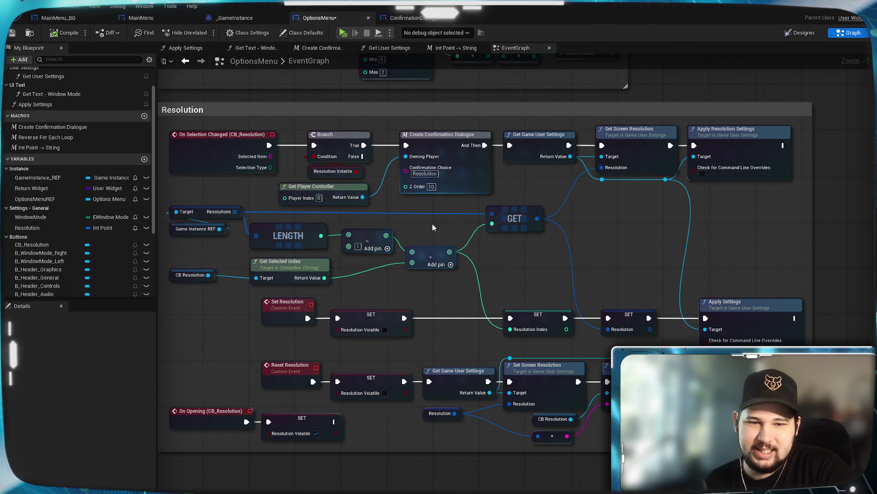
{"action": "mouse_move", "coordinate": [432, 226]}
{"action": "left_mouse_down"}
{"action": "mouse_move", "coordinate": [600, 210]}
{"action": "mouse_move", "coordinate": [707, 232]}
{"action": "mouse_move", "coordinate": [513, 233]}
{"action": "left_mouse_up"}
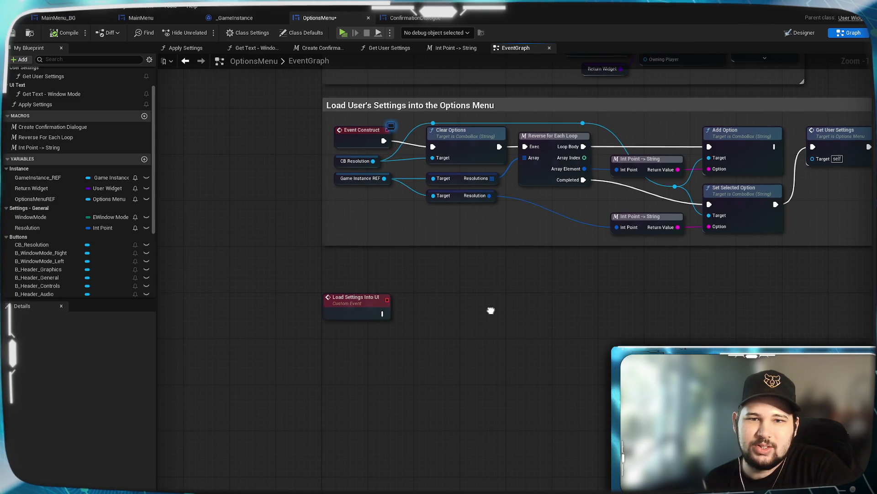
{"action": "mouse_move", "coordinate": [489, 314]}
{"action": "left_mouse_down"}
{"action": "mouse_move", "coordinate": [333, 434]}
{"action": "mouse_move", "coordinate": [368, 485]}
{"action": "mouse_move", "coordinate": [385, 491]}
{"action": "mouse_move", "coordinate": [367, 489]}
{"action": "left_mouse_up"}
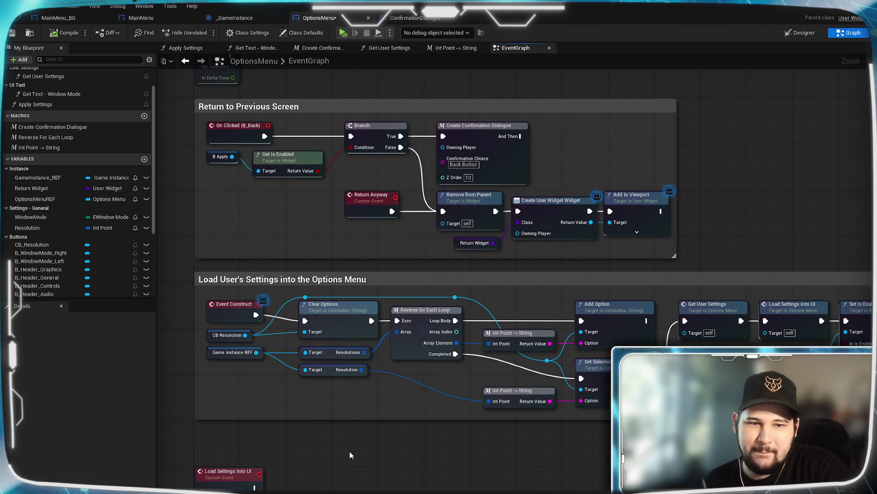
{"action": "left_click_drag", "start_coordinate": [410, 470], "coordinate": [388, 463]}
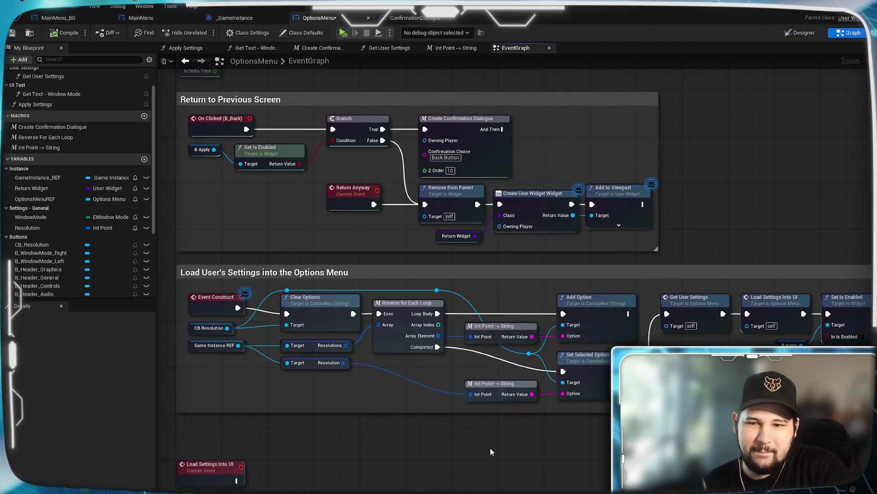
{"action": "left_click_drag", "start_coordinate": [684, 464], "coordinate": [552, 462]}
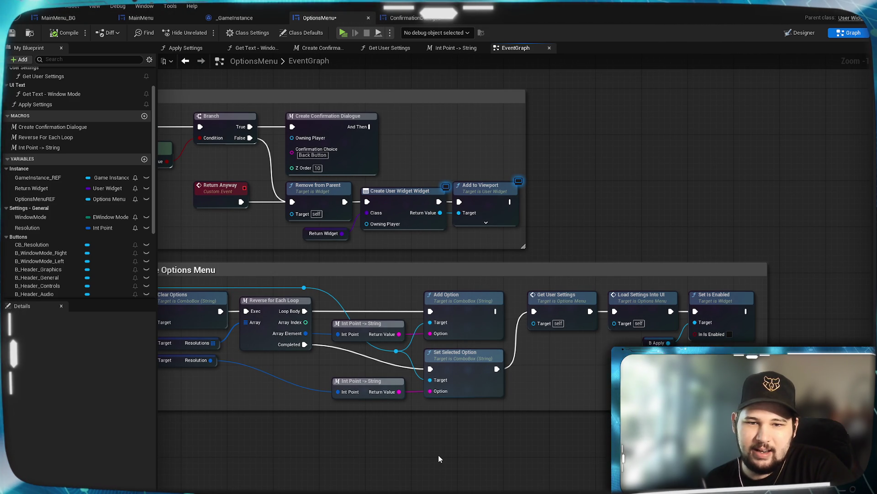
{"action": "left_click_drag", "start_coordinate": [438, 454], "coordinate": [643, 444]}
{"action": "mouse_move", "coordinate": [457, 137]}
{"action": "left_mouse_down"}
{"action": "mouse_move", "coordinate": [436, 227]}
{"action": "mouse_move", "coordinate": [436, 421]}
{"action": "mouse_move", "coordinate": [421, 470]}
{"action": "mouse_move", "coordinate": [400, 245]}
{"action": "mouse_move", "coordinate": [407, 338]}
{"action": "mouse_move", "coordinate": [363, 237]}
{"action": "mouse_move", "coordinate": [314, 168]}
{"action": "left_mouse_up"}
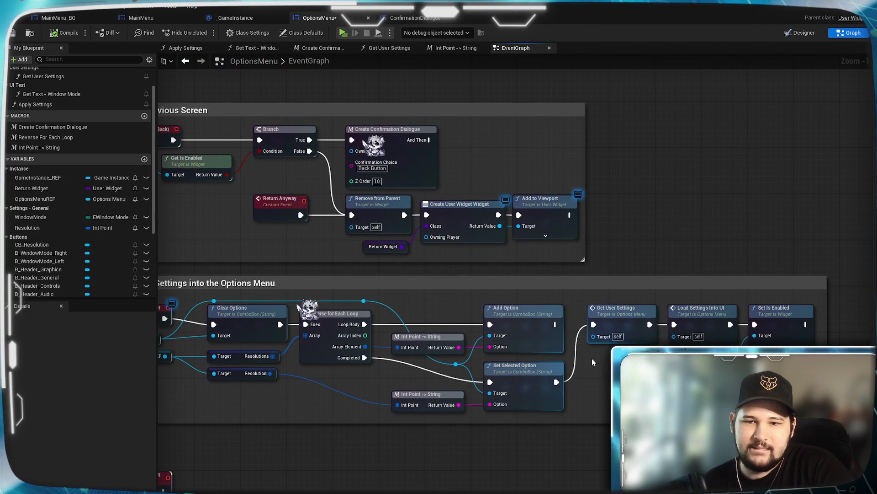
- Open the Get User Settings function, browse the variable list, and save OptionsMenu
{"action": "double_click", "coordinate": [615, 322]}
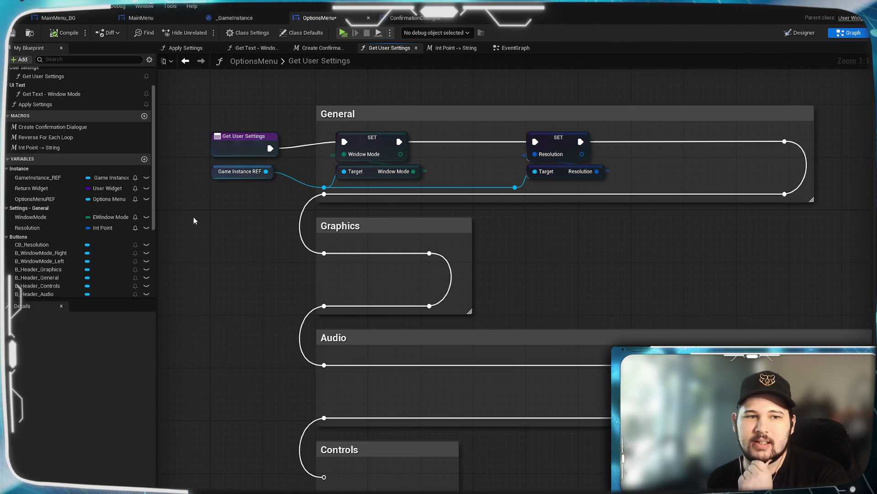
{"action": "scroll", "coordinate": [94, 240], "scroll_direction": "down", "scroll_amount": 3}
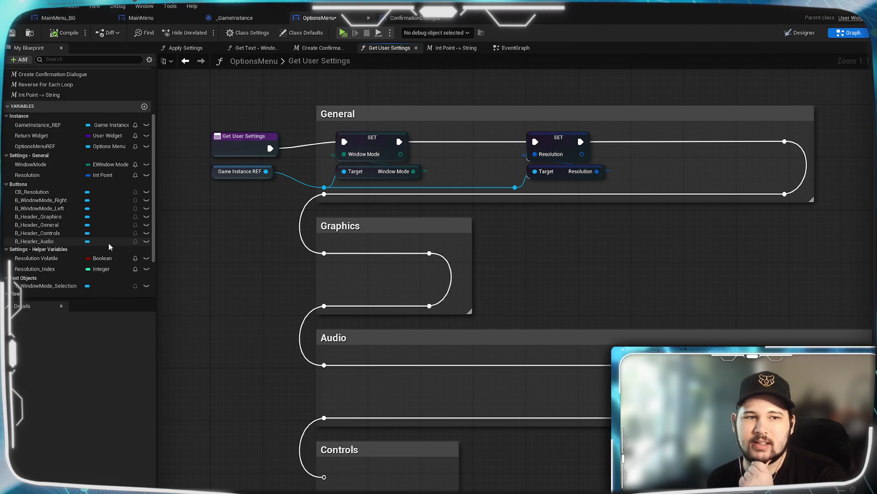
{"action": "scroll", "coordinate": [110, 247], "scroll_direction": "down", "scroll_amount": 1}
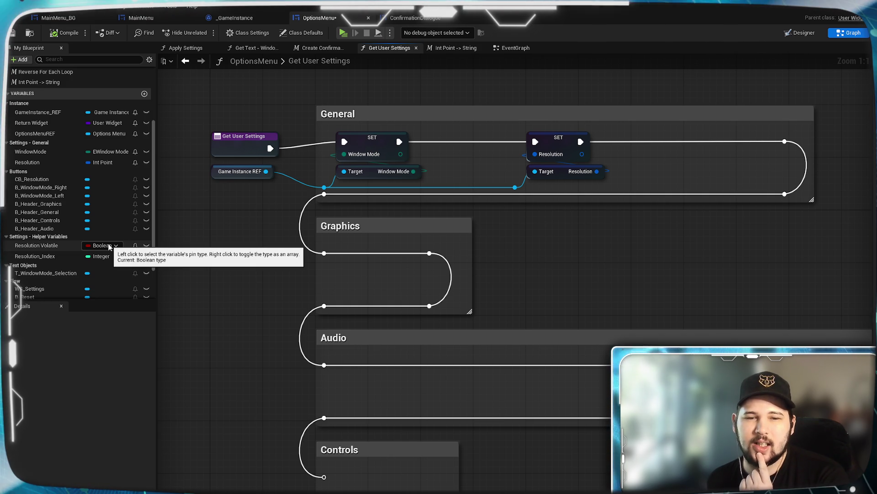
{"action": "scroll", "coordinate": [110, 246], "scroll_direction": "down", "scroll_amount": 3}
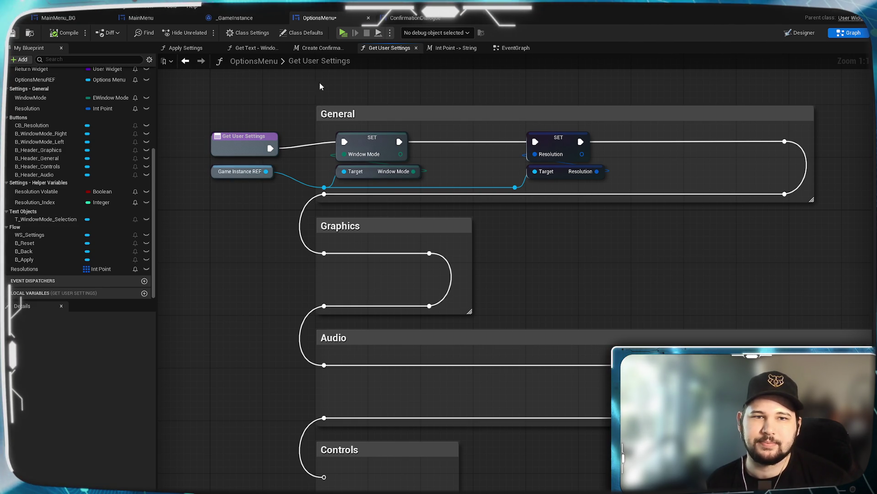
{"action": "key", "text": "ctrl+s"}
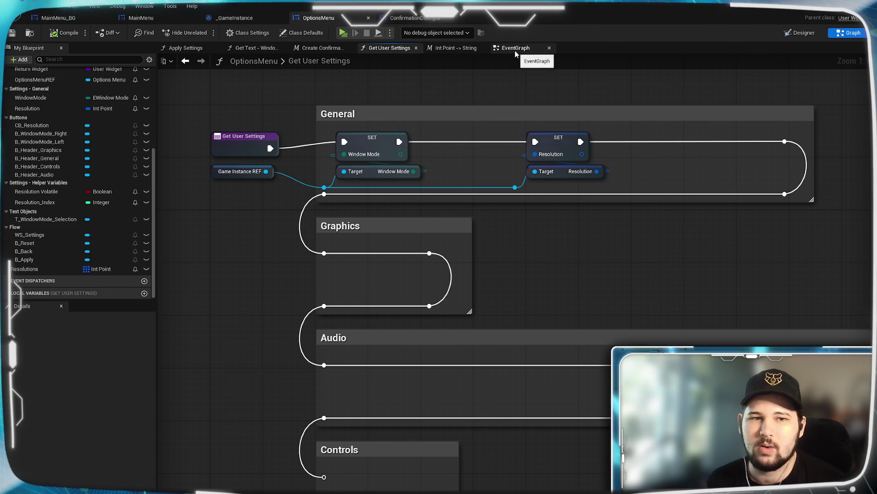
- Return to the OptionsMenu EventGraph and pan up to the Window Mode and Resolution groups
{"action": "left_click", "coordinate": [516, 48]}
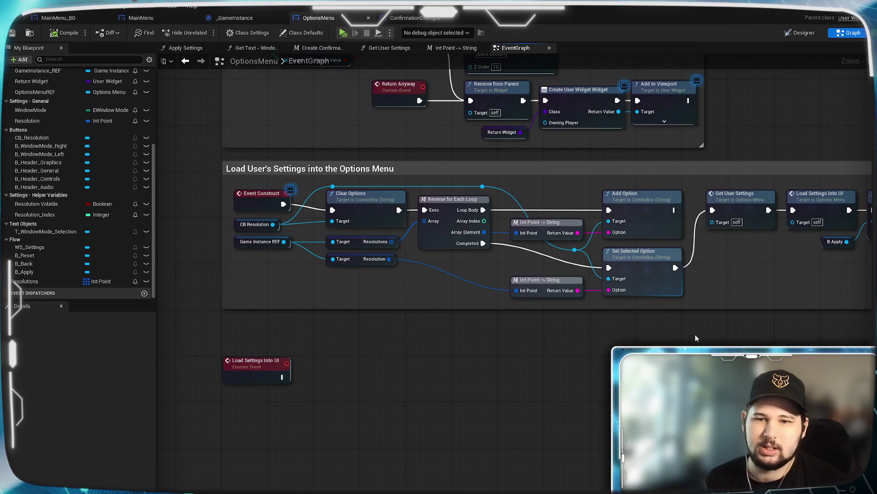
{"action": "left_click_drag", "start_coordinate": [695, 337], "coordinate": [625, 359]}
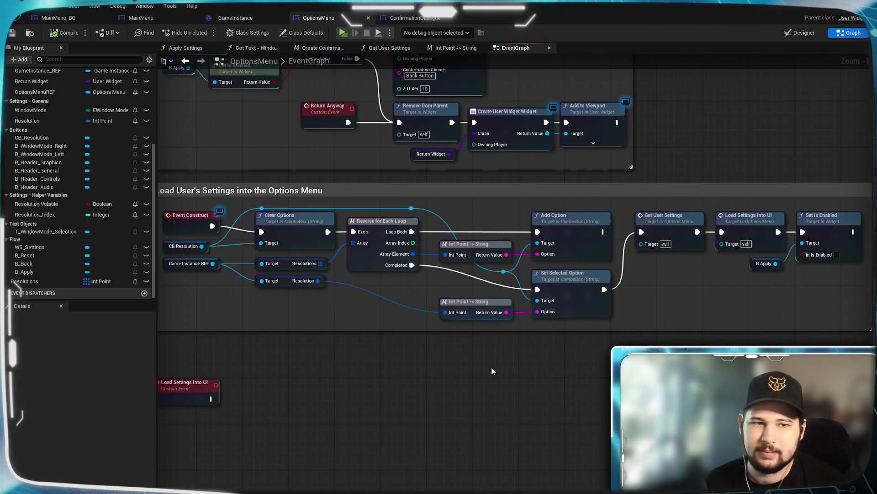
{"action": "mouse_move", "coordinate": [546, 347]}
{"action": "left_mouse_down"}
{"action": "mouse_move", "coordinate": [592, 486]}
{"action": "mouse_move", "coordinate": [573, 449]}
{"action": "left_mouse_up"}
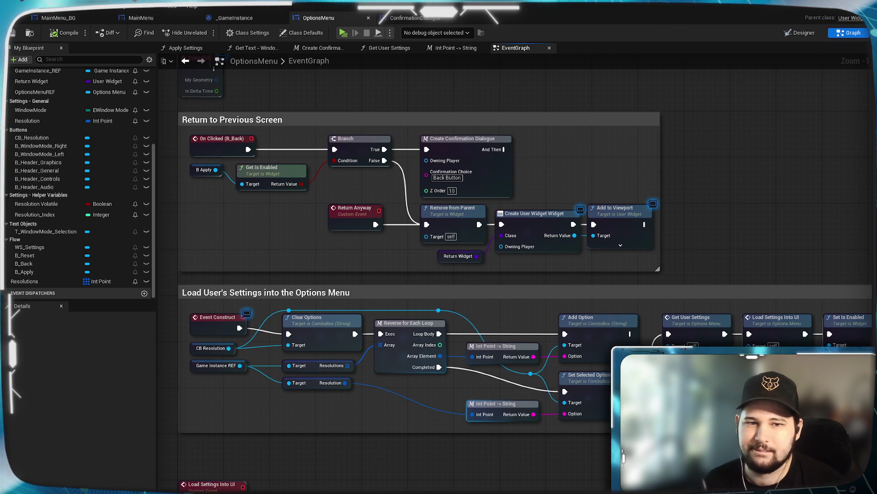
{"action": "mouse_move", "coordinate": [475, 489]}
{"action": "left_mouse_down"}
{"action": "mouse_move", "coordinate": [350, 437]}
{"action": "mouse_move", "coordinate": [525, 459]}
{"action": "mouse_move", "coordinate": [583, 397]}
{"action": "left_mouse_up"}
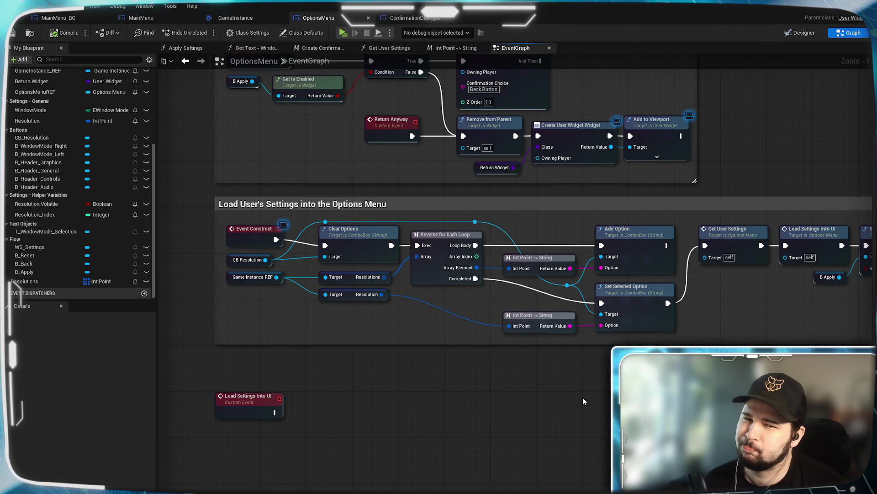
{"action": "mouse_move", "coordinate": [583, 397]}
{"action": "left_mouse_down"}
{"action": "mouse_move", "coordinate": [570, 396]}
{"action": "mouse_move", "coordinate": [572, 180]}
{"action": "left_mouse_up"}
{"action": "mouse_move", "coordinate": [567, 375]}
{"action": "left_mouse_down"}
{"action": "mouse_move", "coordinate": [556, 196]}
{"action": "mouse_move", "coordinate": [580, 112]}
{"action": "left_mouse_up"}
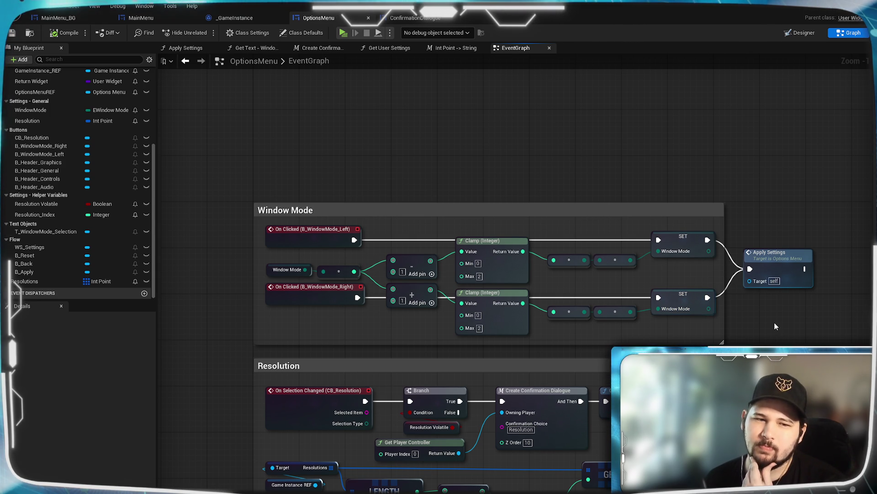
{"action": "right_click", "coordinate": [752, 269]}
{"action": "left_click", "coordinate": [779, 336]}
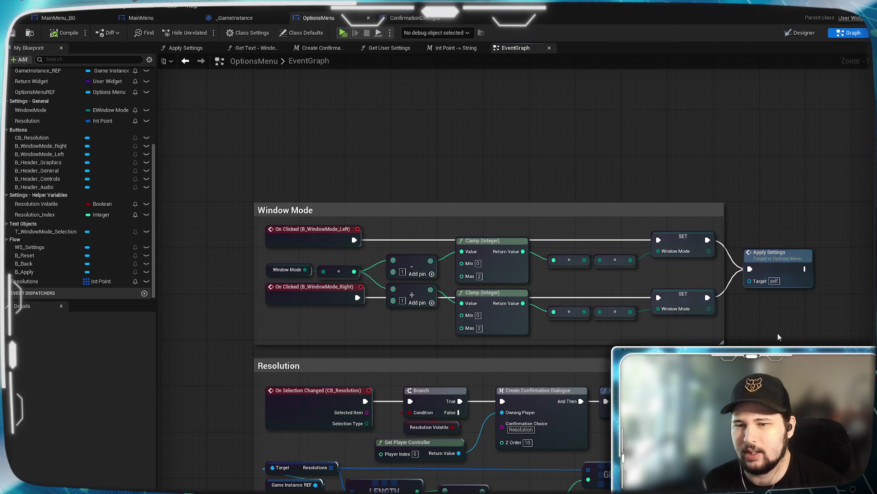
{"action": "right_click", "coordinate": [751, 269]}
{"action": "mouse_move", "coordinate": [770, 330]}
{"action": "left_mouse_down"}
{"action": "mouse_move", "coordinate": [691, 302]}
{"action": "mouse_move", "coordinate": [609, 224]}
{"action": "mouse_move", "coordinate": [742, 169]}
{"action": "mouse_move", "coordinate": [680, 114]}
{"action": "left_mouse_up"}
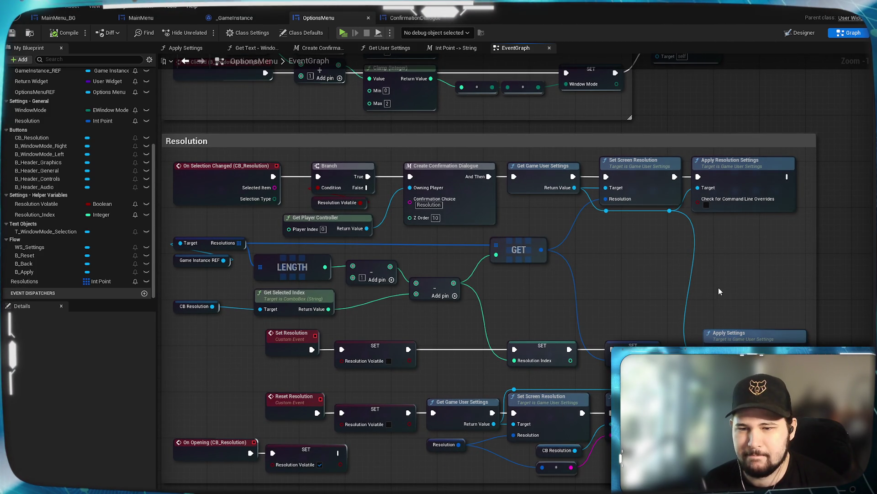
{"action": "mouse_move", "coordinate": [719, 287]}
{"action": "left_mouse_down"}
{"action": "mouse_move", "coordinate": [705, 409]}
{"action": "mouse_move", "coordinate": [721, 306]}
{"action": "left_mouse_up"}
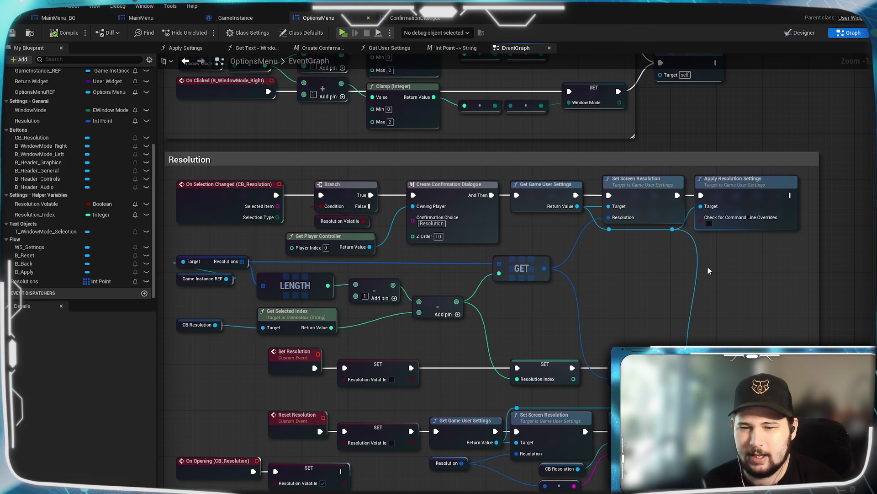
{"action": "mouse_move", "coordinate": [717, 282]}
{"action": "left_mouse_down"}
{"action": "mouse_move", "coordinate": [781, 235]}
{"action": "mouse_move", "coordinate": [743, 215]}
{"action": "mouse_move", "coordinate": [757, 217]}
{"action": "mouse_move", "coordinate": [752, 237]}
{"action": "left_mouse_up"}
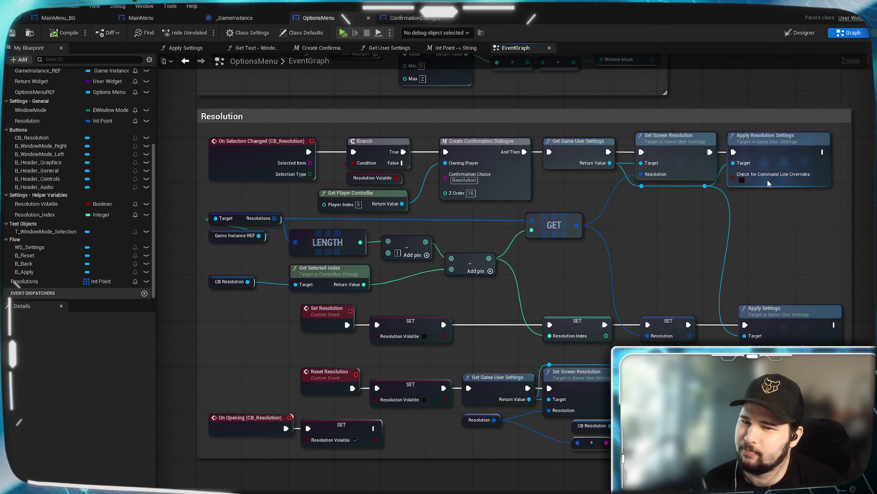
{"action": "mouse_move", "coordinate": [648, 265]}
{"action": "left_mouse_down"}
{"action": "mouse_move", "coordinate": [677, 252]}
{"action": "mouse_move", "coordinate": [667, 288]}
{"action": "mouse_move", "coordinate": [647, 285]}
{"action": "left_mouse_up"}
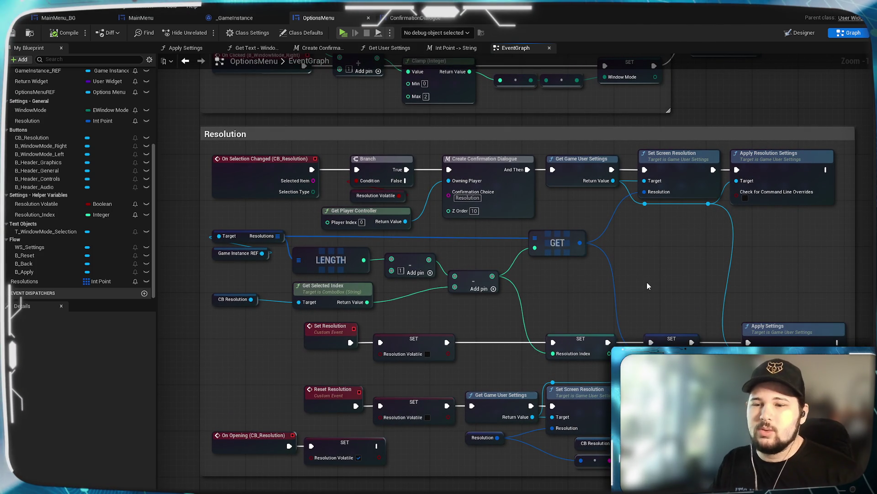
{"action": "mouse_move", "coordinate": [647, 286]}
{"action": "left_mouse_down"}
{"action": "mouse_move", "coordinate": [587, 220]}
{"action": "mouse_move", "coordinate": [630, 190]}
{"action": "mouse_move", "coordinate": [613, 204]}
{"action": "left_mouse_up"}
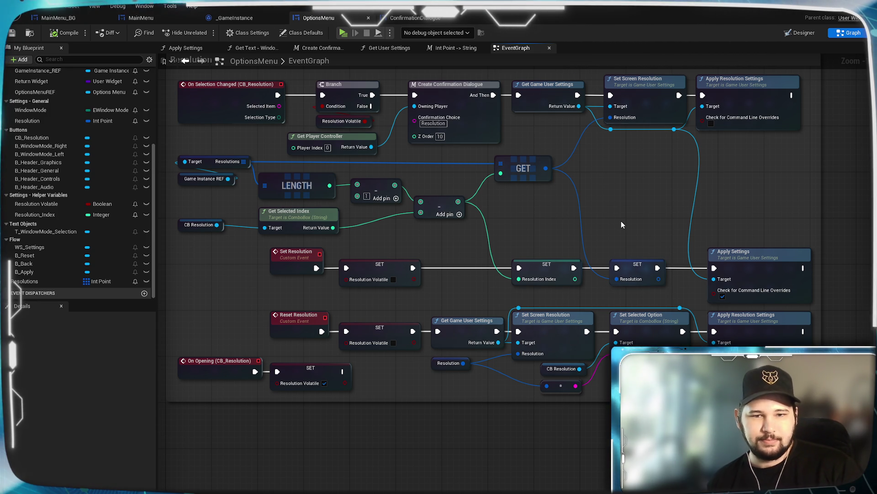
{"action": "left_click_drag", "start_coordinate": [551, 209], "coordinate": [585, 263]}
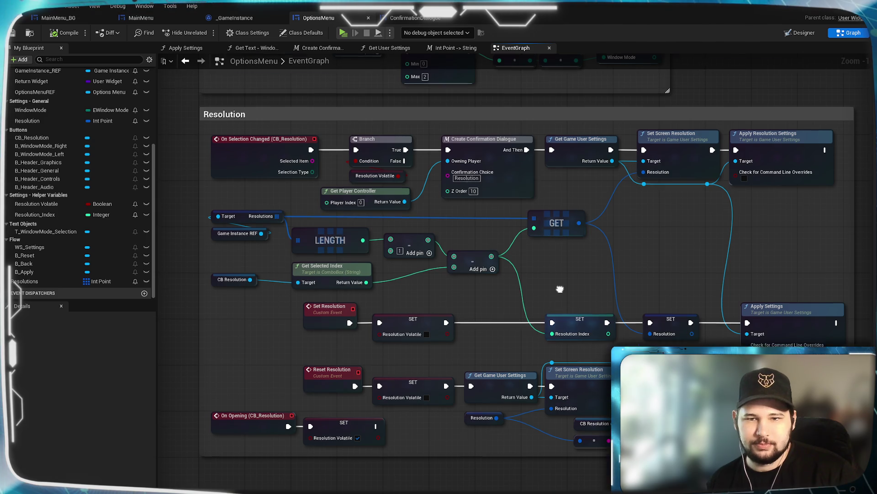
{"action": "left_click_drag", "start_coordinate": [561, 292], "coordinate": [613, 443]}
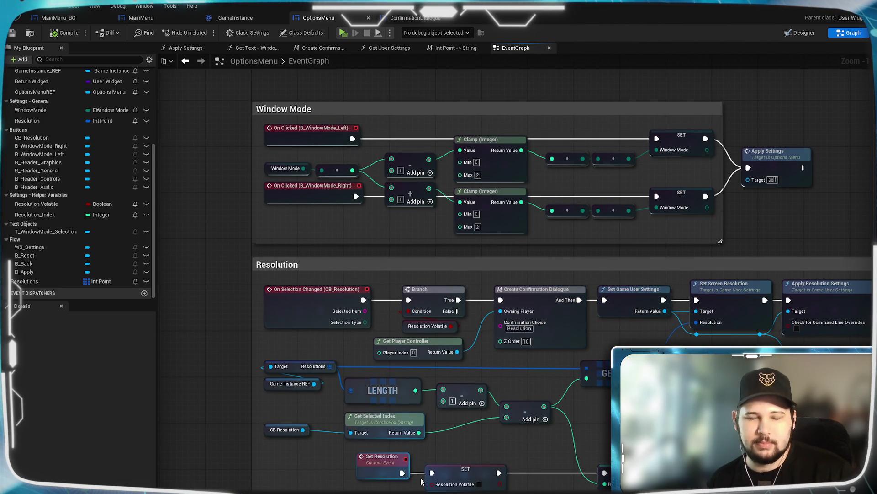
{"action": "left_click", "coordinate": [196, 48]}
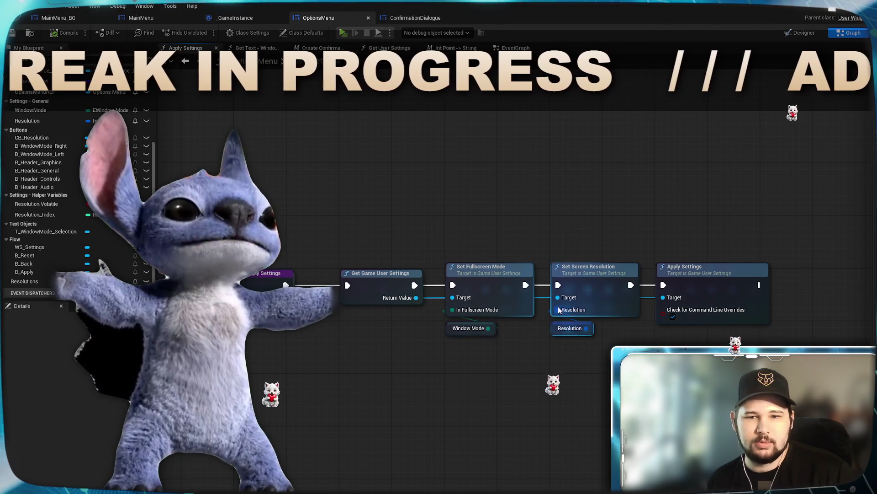
{"action": "key", "text": "alt+Left"}
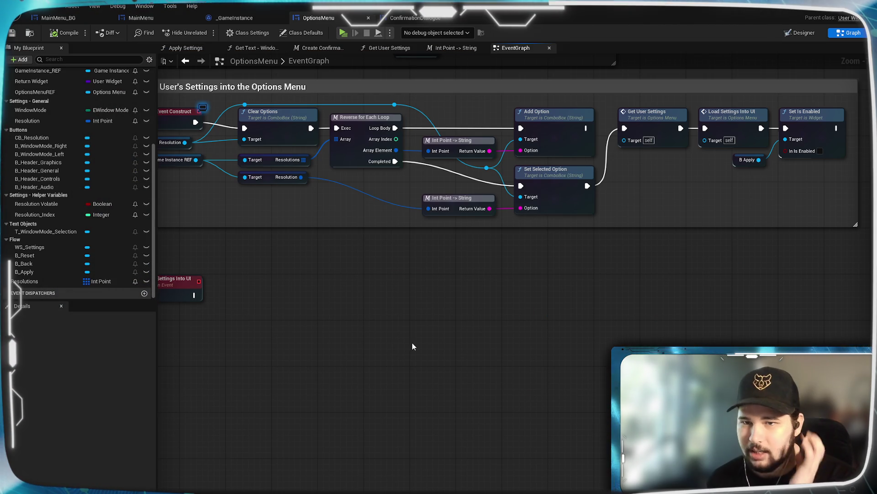
- Zoom and pan the EventGraph to the empty area beside the Load Settings Into UI event
{"action": "left_click_drag", "start_coordinate": [371, 410], "coordinate": [506, 246]}
{"action": "scroll", "coordinate": [506, 241], "scroll_direction": "down", "scroll_amount": 4}
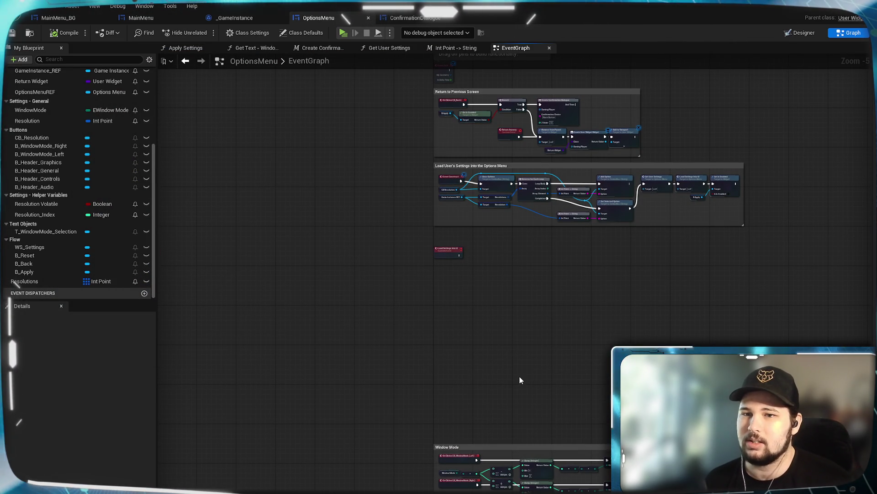
{"action": "left_click_drag", "start_coordinate": [474, 382], "coordinate": [459, 199]}
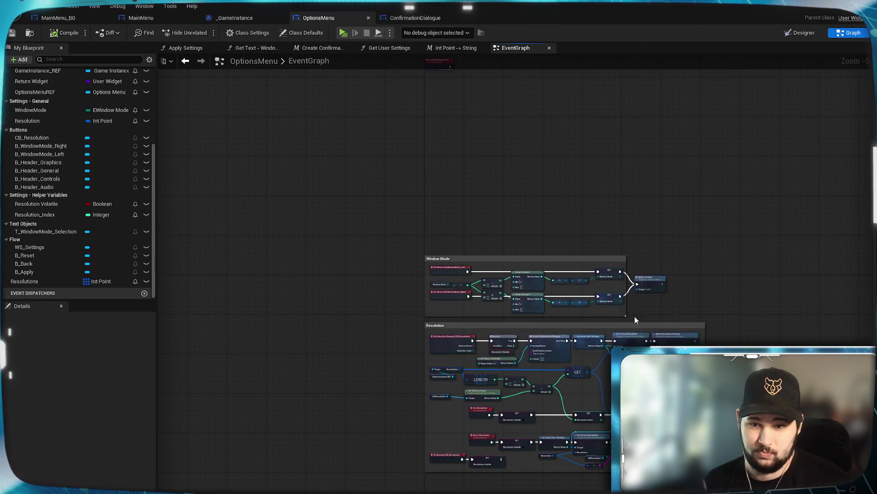
{"action": "scroll", "coordinate": [673, 308], "scroll_direction": "up", "scroll_amount": 2}
{"action": "left_click_drag", "start_coordinate": [673, 308], "coordinate": [703, 169]}
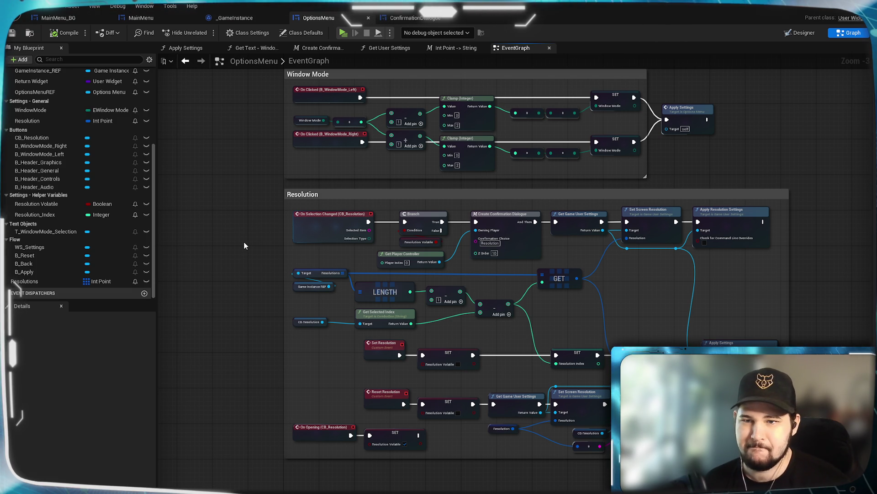
{"action": "mouse_move", "coordinate": [244, 243]}
{"action": "left_mouse_down"}
{"action": "mouse_move", "coordinate": [229, 323]}
{"action": "mouse_move", "coordinate": [270, 215]}
{"action": "mouse_move", "coordinate": [258, 309]}
{"action": "mouse_move", "coordinate": [333, 322]}
{"action": "left_mouse_up"}
{"action": "scroll", "coordinate": [352, 317], "scroll_direction": "up", "scroll_amount": 2}
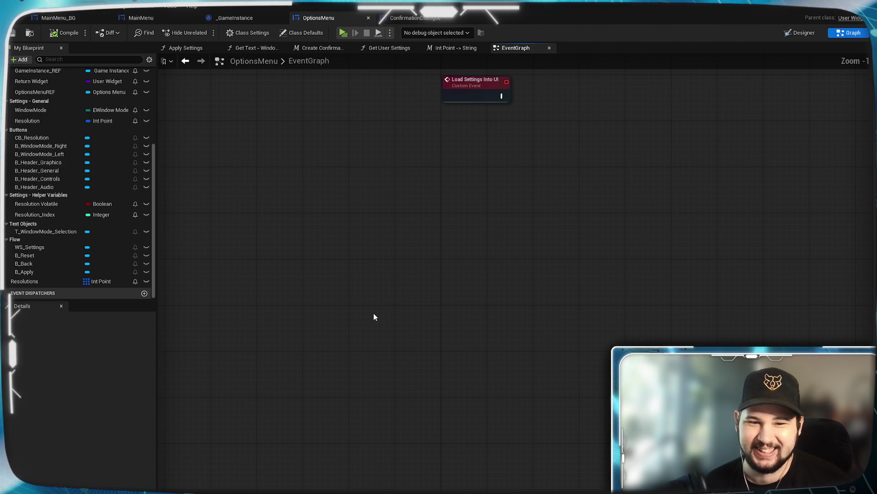
- Add a custom event named Check Settings and move it up and left into place
{"action": "right_click", "coordinate": [374, 312]}
{"action": "type", "text": "new"}
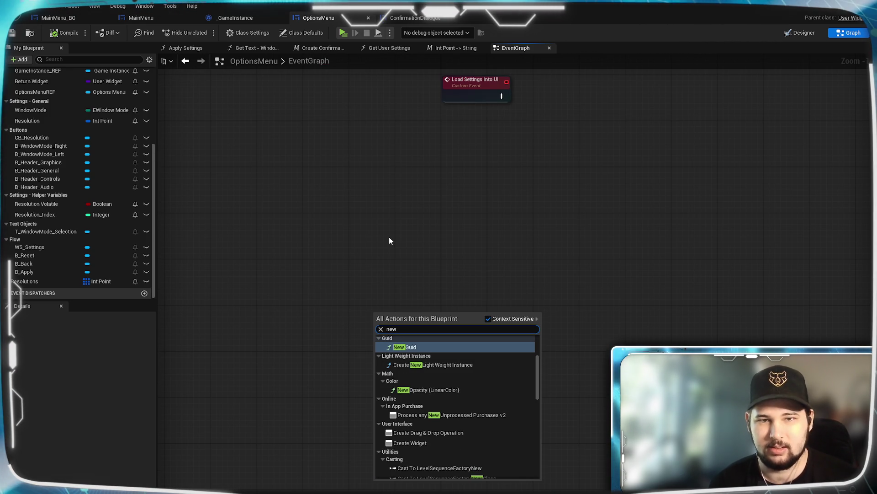
{"action": "key", "text": "BackSpace"}
{"action": "key", "text": "BackSpace"}
{"action": "key", "text": "BackSpace"}
{"action": "type", "text": "custom"}
{"action": "key", "text": "Return"}
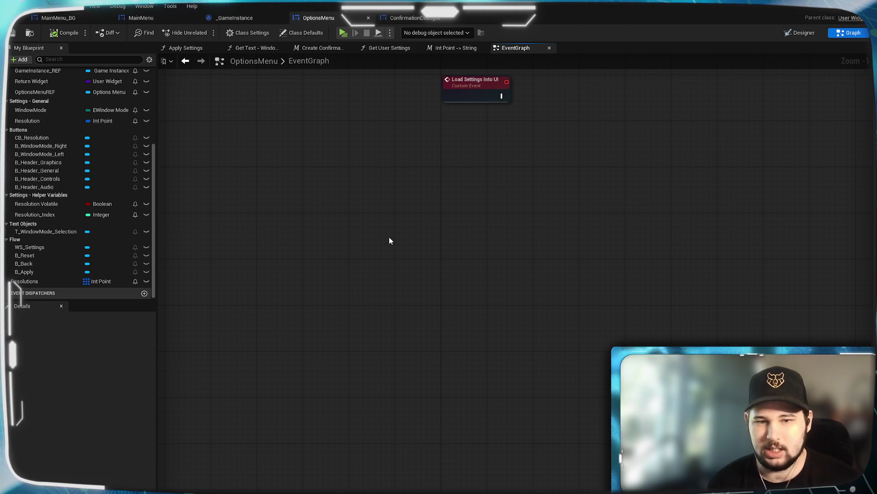
{"action": "type", "text": "Check Settings"}
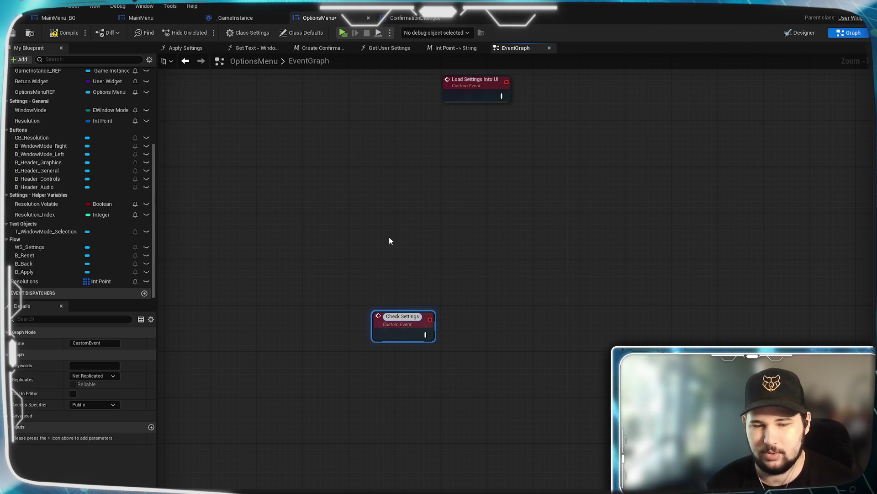
{"action": "key", "text": "Return"}
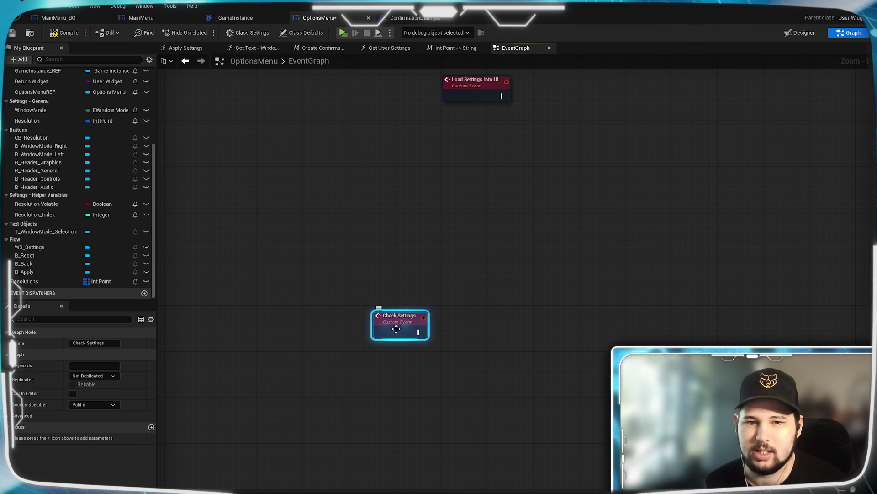
{"action": "left_click_drag", "start_coordinate": [396, 327], "coordinate": [321, 235]}
{"action": "left_click", "coordinate": [272, 251]}
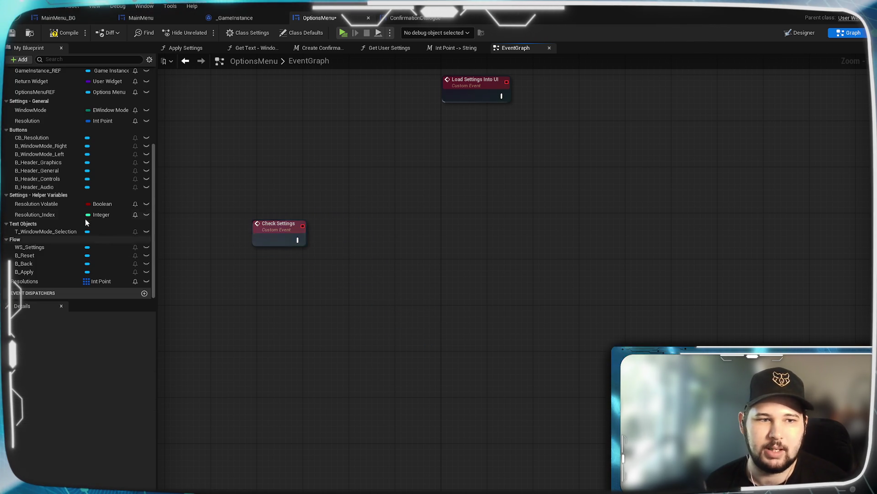
{"action": "scroll", "coordinate": [35, 204], "scroll_direction": "up", "scroll_amount": 3}
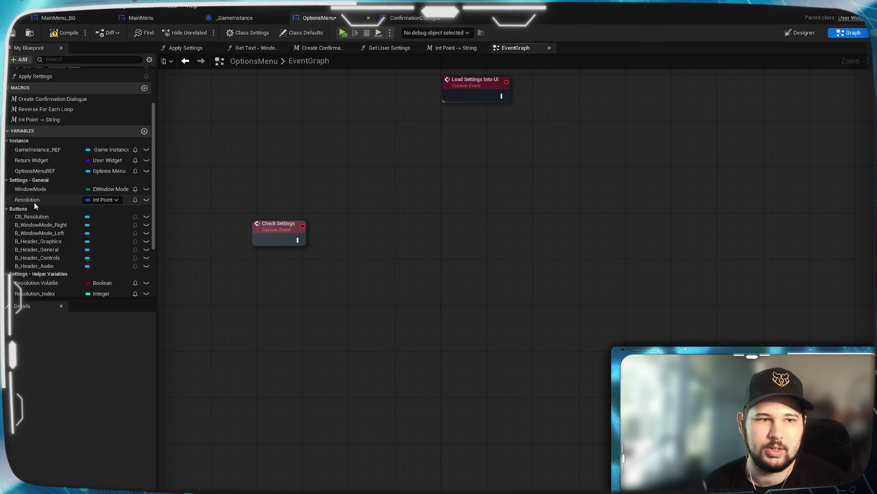
{"action": "scroll", "coordinate": [35, 204], "scroll_direction": "down", "scroll_amount": 3}
{"action": "scroll", "coordinate": [43, 217], "scroll_direction": "up", "scroll_amount": 1}
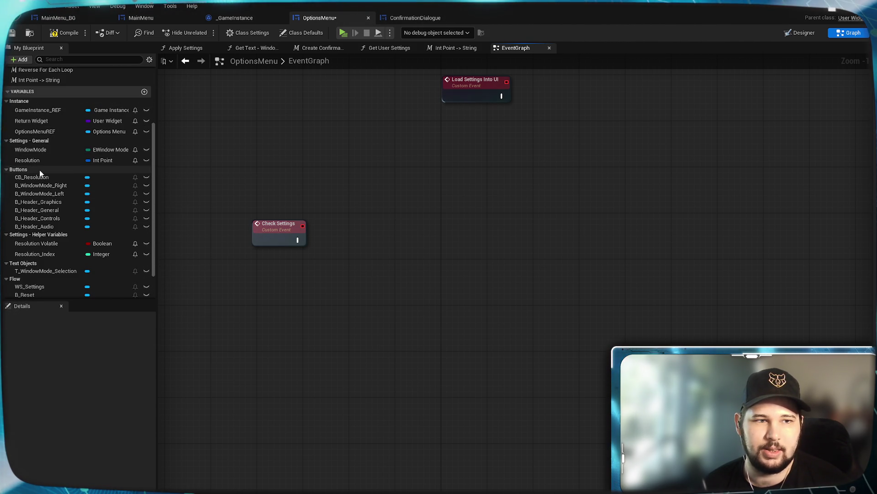
{"action": "scroll", "coordinate": [137, 105], "scroll_direction": "up", "scroll_amount": 1}
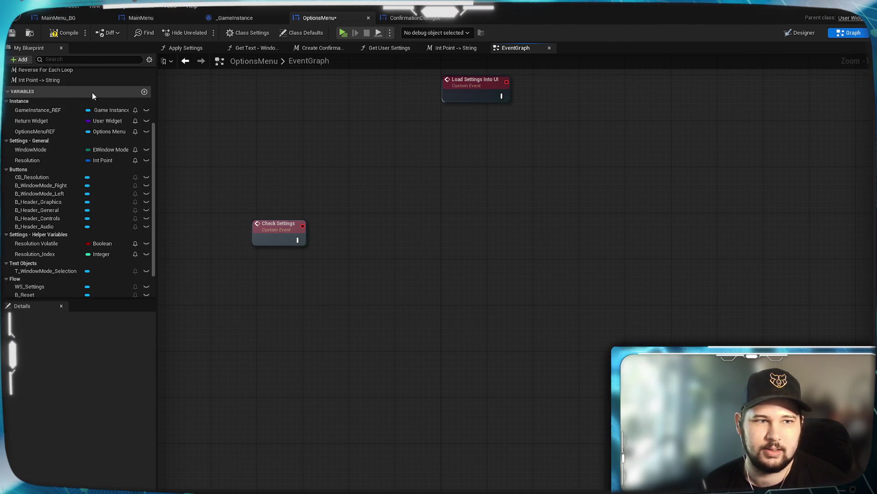
- Create a Boolean variable named SettingsChanged
{"action": "left_click", "coordinate": [144, 91]}
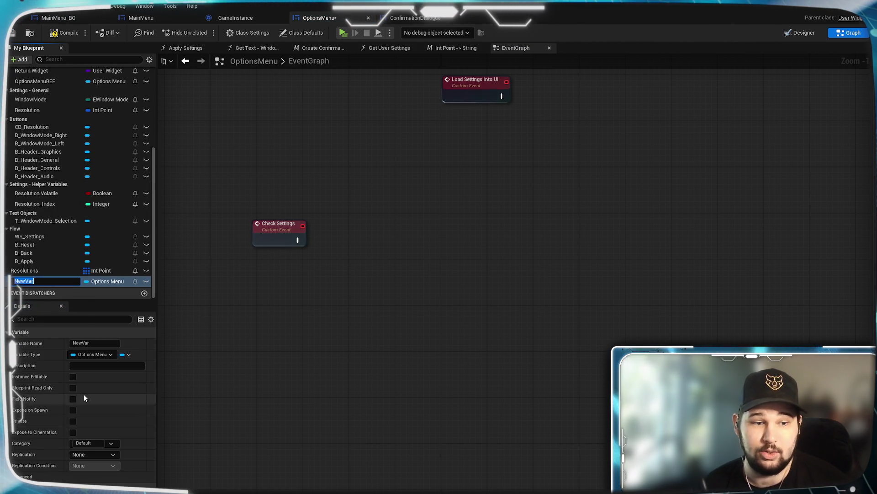
{"action": "type", "text": "Apply"}
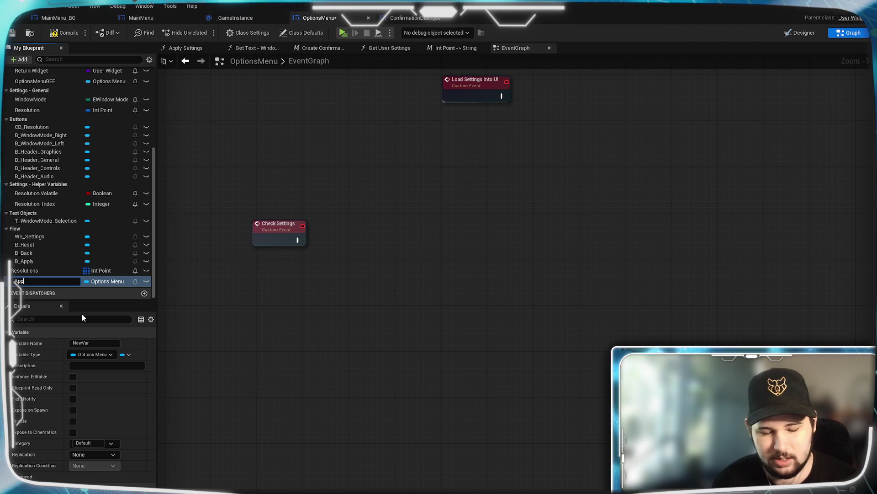
{"action": "key", "text": "BackSpace"}
{"action": "key", "text": "BackSpace"}
{"action": "key", "text": "BackSpace"}
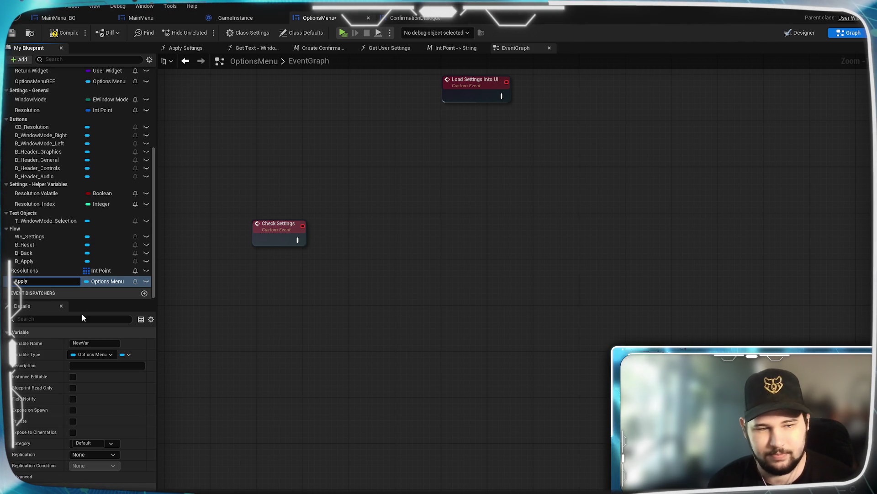
{"action": "type", "text": "Set"}
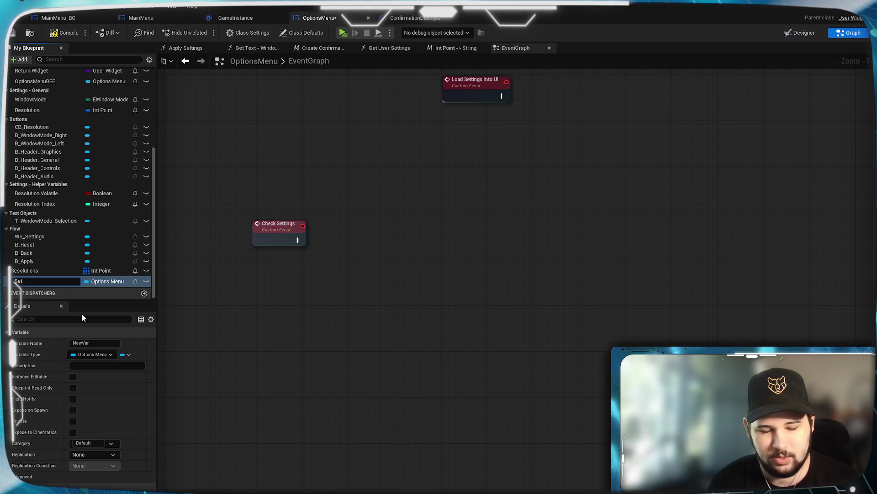
{"action": "type", "text": "tingsChanges"}
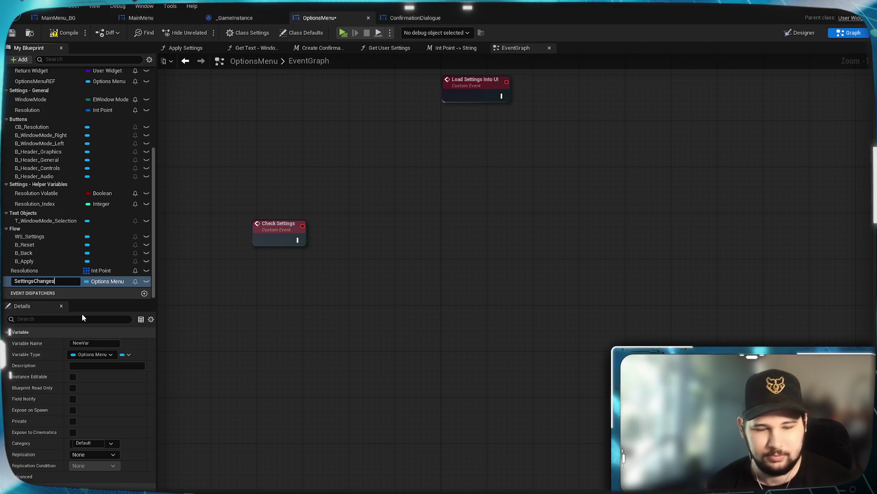
{"action": "key", "text": "BackSpace"}
{"action": "type", "text": "d"}
{"action": "key", "text": "Return"}
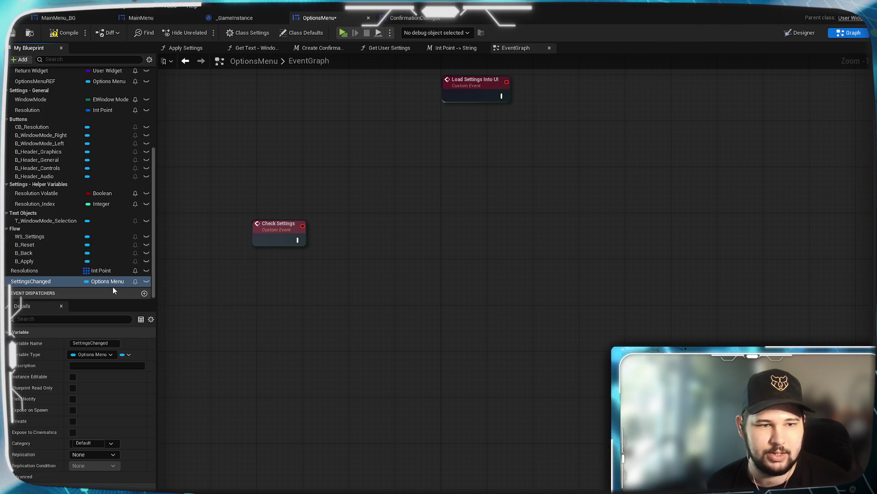
{"action": "left_click", "coordinate": [110, 283]}
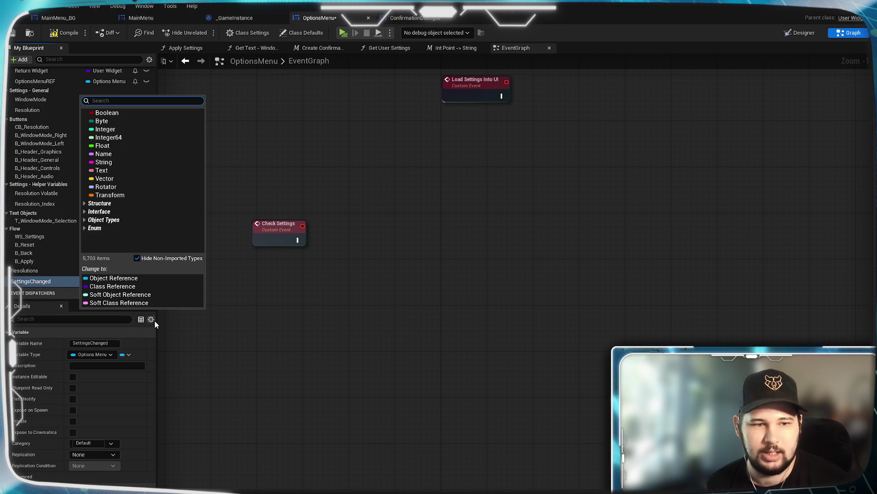
{"action": "left_click", "coordinate": [125, 114]}
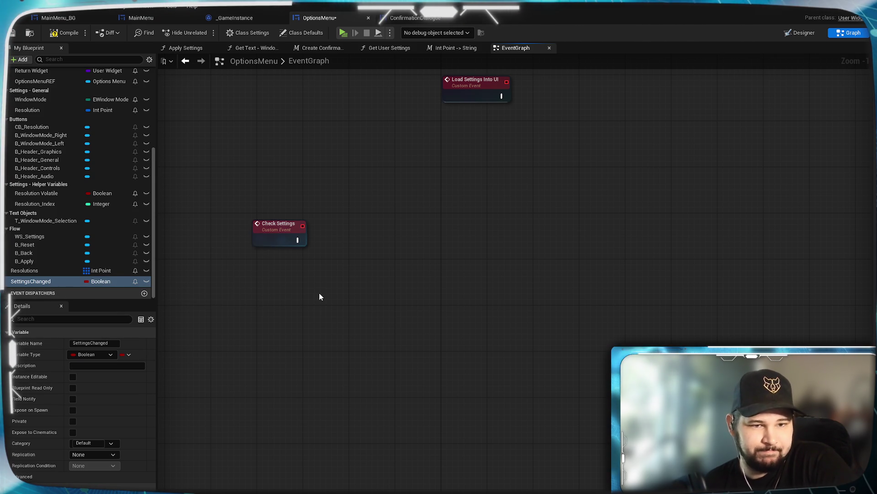
- Place a Settings Changed getter below the Check Settings event
{"action": "mouse_move", "coordinate": [49, 283]}
{"action": "left_mouse_down"}
{"action": "mouse_move", "coordinate": [339, 282]}
{"action": "mouse_move", "coordinate": [319, 333]}
{"action": "mouse_move", "coordinate": [264, 267]}
{"action": "left_mouse_up"}
{"action": "key", "text": "Escape"}
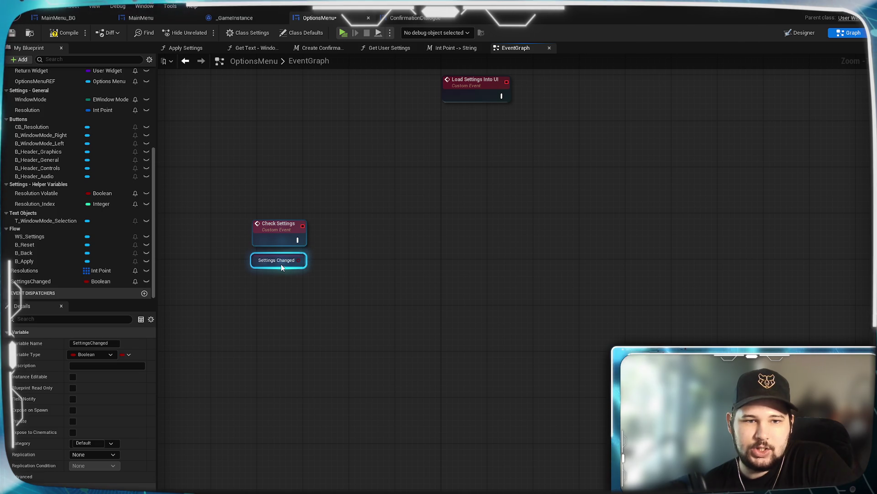
{"action": "left_click", "coordinate": [353, 374]}
{"action": "mouse_move", "coordinate": [409, 279]}
{"action": "left_mouse_down"}
{"action": "mouse_move", "coordinate": [449, 302]}
{"action": "mouse_move", "coordinate": [420, 379]}
{"action": "mouse_move", "coordinate": [411, 241]}
{"action": "left_mouse_up"}
{"action": "scroll", "coordinate": [421, 379], "scroll_direction": "down", "scroll_amount": 2}
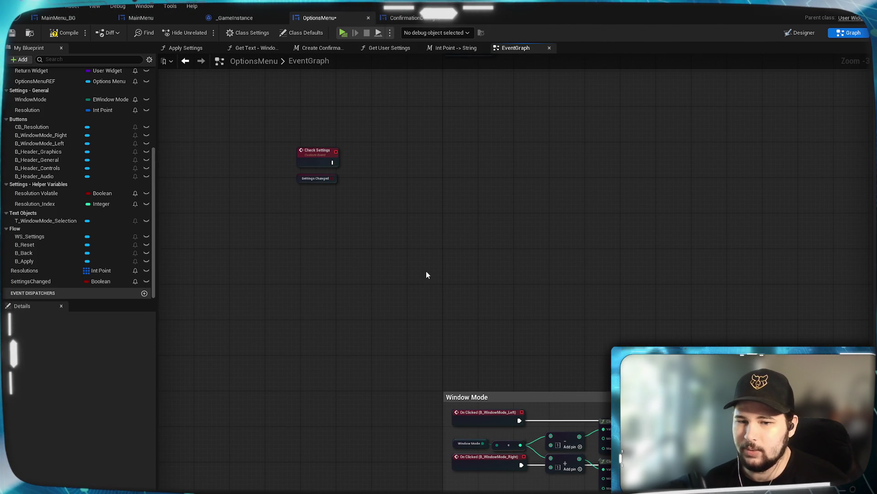
{"action": "left_click_drag", "start_coordinate": [426, 274], "coordinate": [414, 161]}
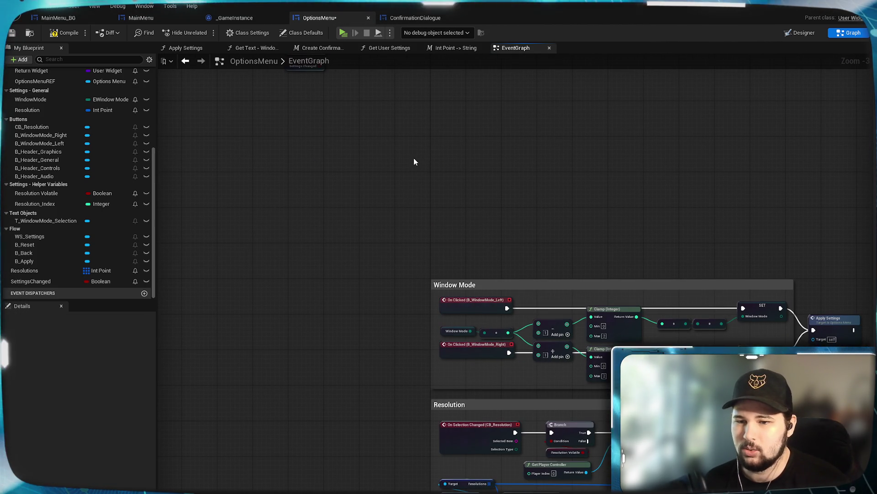
{"action": "key", "text": "1"}
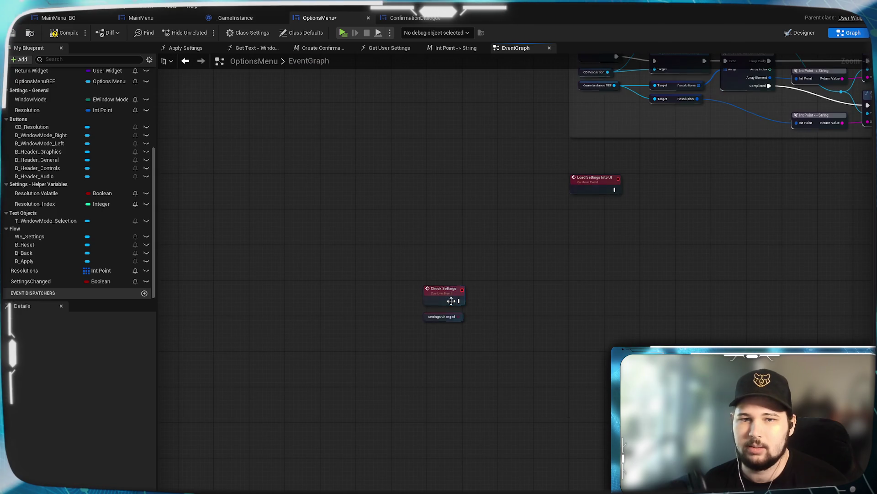
{"action": "scroll", "coordinate": [50, 203], "scroll_direction": "up", "scroll_amount": 5}
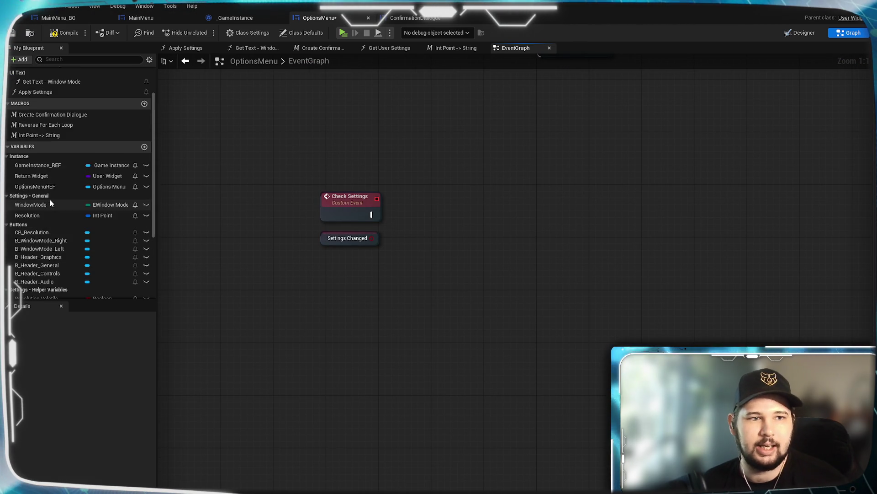
- Add a GameInstance_REF getter with a Get Window Mode node beside it
{"action": "left_click_drag", "start_coordinate": [40, 154], "coordinate": [363, 298]}
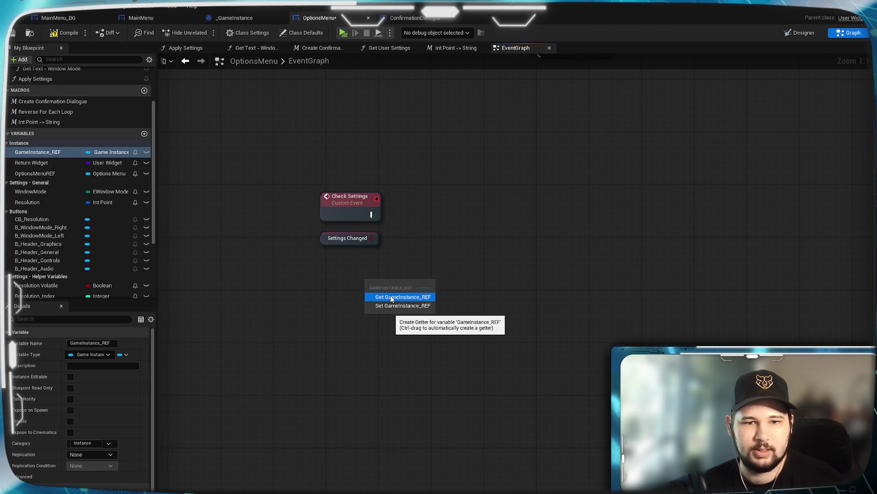
{"action": "left_click", "coordinate": [390, 297]}
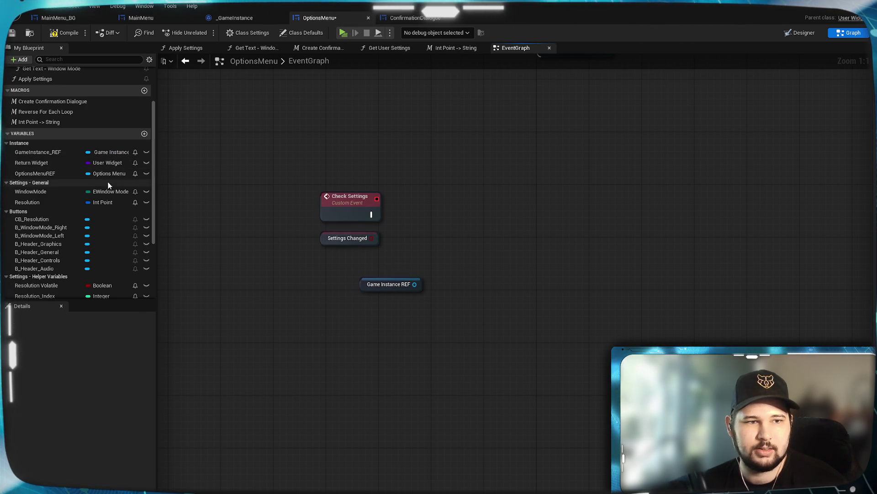
{"action": "left_click_drag", "start_coordinate": [415, 284], "coordinate": [464, 294]}
{"action": "type", "text": "get window"}
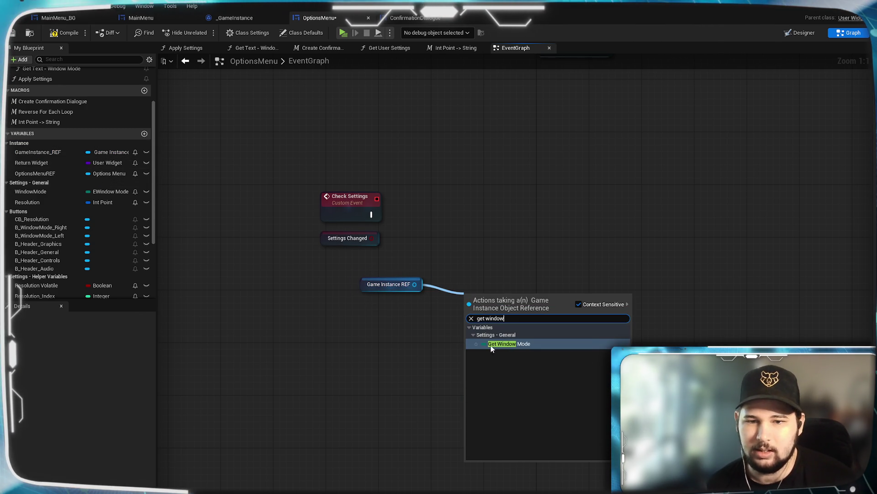
{"action": "left_click", "coordinate": [496, 344]}
{"action": "left_click_drag", "start_coordinate": [503, 292], "coordinate": [471, 279]}
{"action": "left_click", "coordinate": [94, 207]}
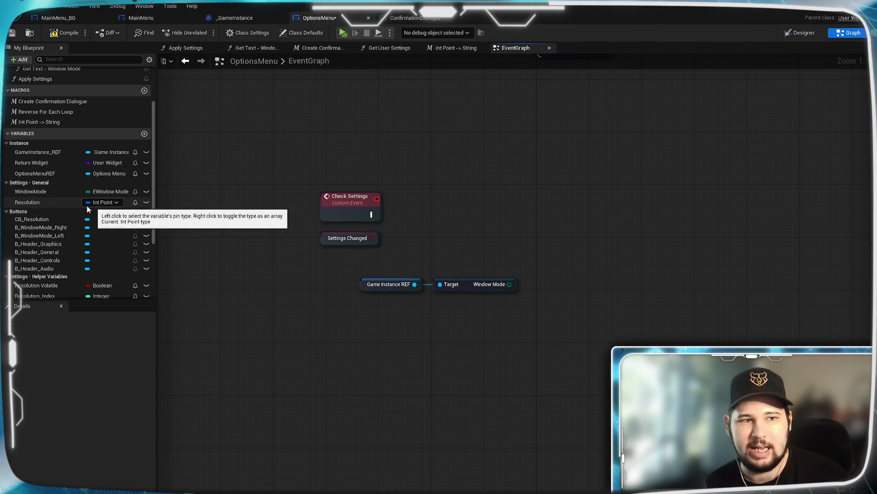
- Add the menu's WindowMode getter and an equality (==) node next to it
{"action": "mouse_move", "coordinate": [53, 193]}
{"action": "left_mouse_down"}
{"action": "mouse_move", "coordinate": [175, 292]}
{"action": "mouse_move", "coordinate": [442, 305]}
{"action": "mouse_move", "coordinate": [454, 321]}
{"action": "mouse_move", "coordinate": [453, 305]}
{"action": "left_mouse_up"}
{"action": "left_click", "coordinate": [473, 314]}
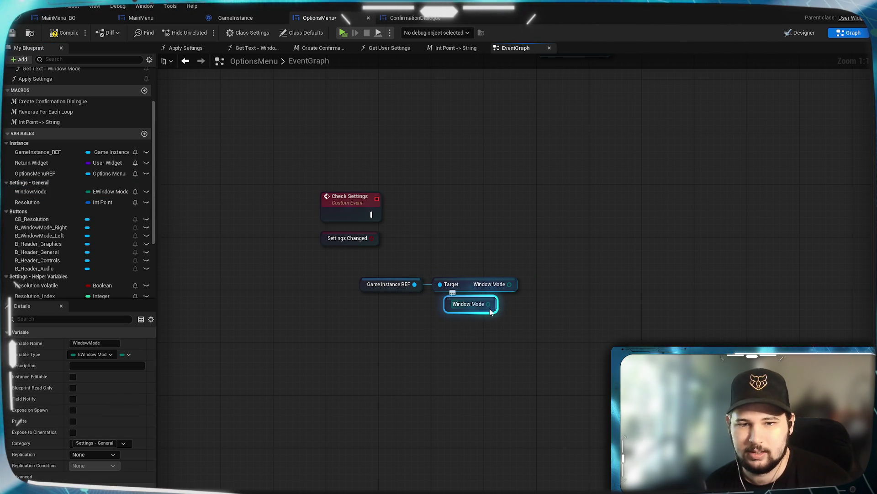
{"action": "mouse_move", "coordinate": [486, 311]}
{"action": "left_mouse_down"}
{"action": "mouse_move", "coordinate": [540, 297]}
{"action": "mouse_move", "coordinate": [596, 408]}
{"action": "left_mouse_up"}
{"action": "left_click", "coordinate": [549, 309]}
{"action": "type", "text": "=="}
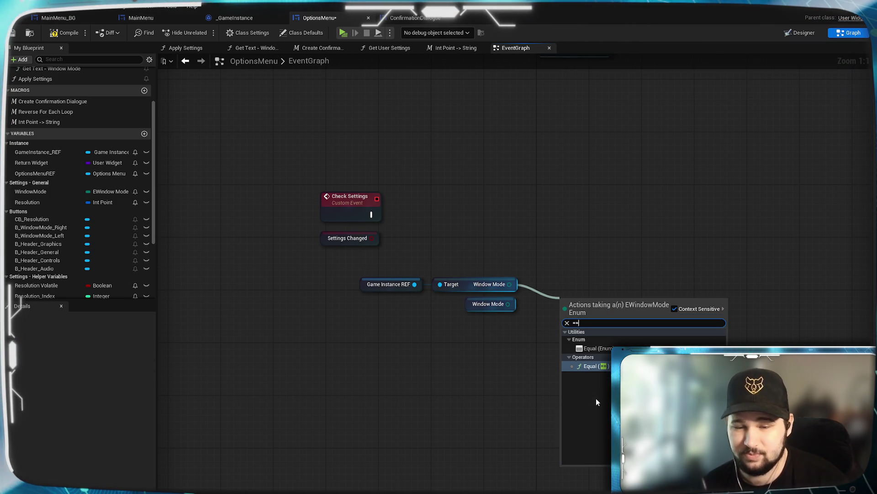
{"action": "key", "text": "Escape"}
{"action": "left_click_drag", "start_coordinate": [580, 294], "coordinate": [558, 277]}
- Try wiring both Window Mode values into the equality node, then undo the connection
{"action": "left_click_drag", "start_coordinate": [507, 306], "coordinate": [547, 298]}
{"action": "left_click", "coordinate": [502, 361]}
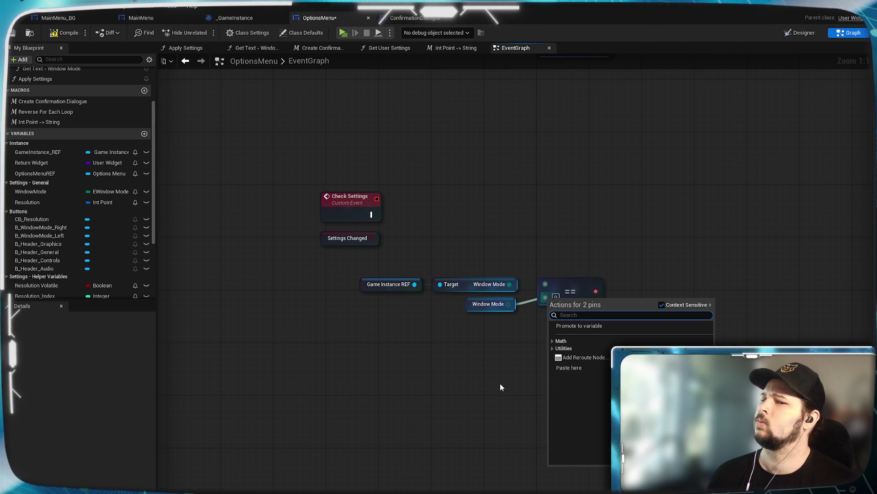
{"action": "left_click", "coordinate": [491, 396]}
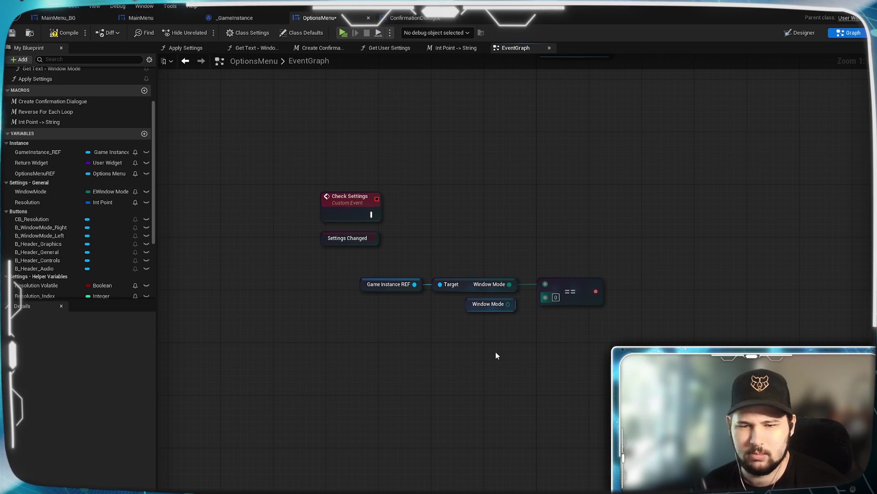
{"action": "left_click_drag", "start_coordinate": [507, 304], "coordinate": [529, 303]}
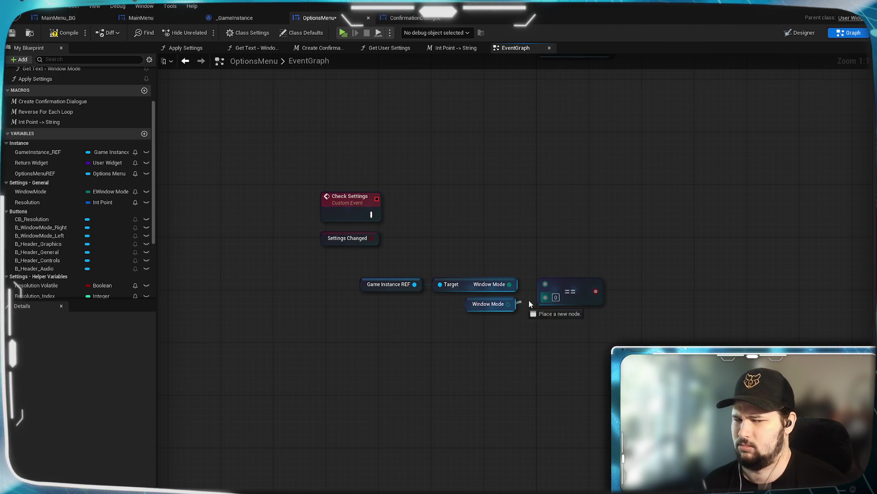
{"action": "left_click", "coordinate": [470, 390]}
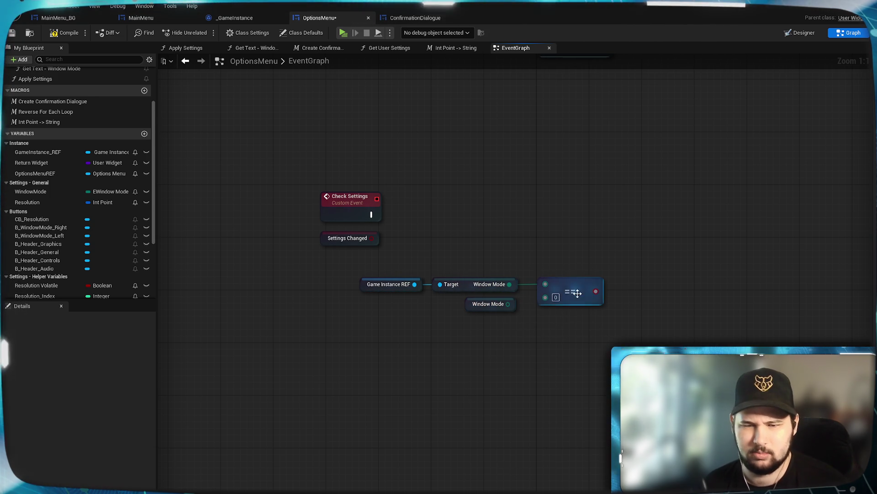
{"action": "left_click_drag", "start_coordinate": [571, 294], "coordinate": [584, 287]}
{"action": "left_click", "coordinate": [534, 405]}
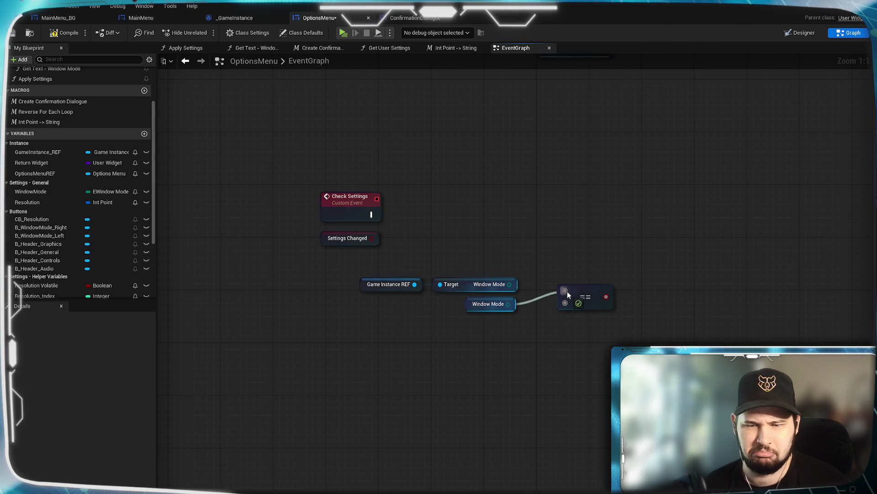
{"action": "left_click_drag", "start_coordinate": [510, 284], "coordinate": [565, 304]}
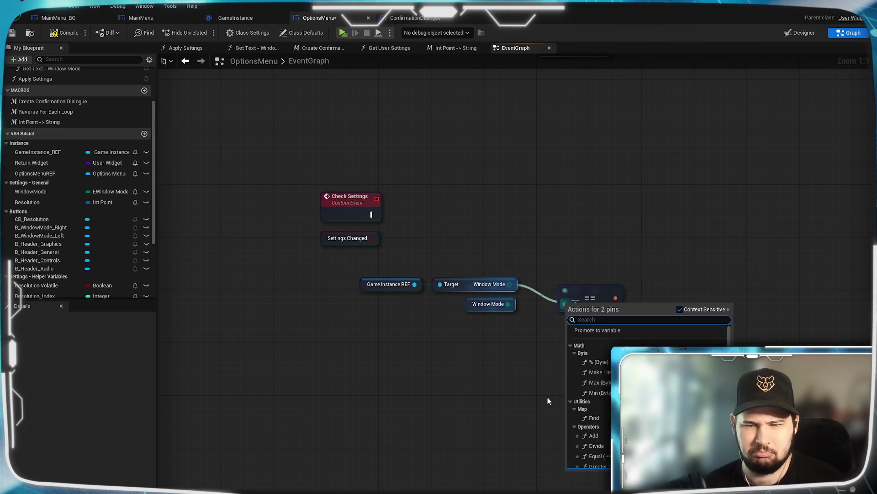
{"action": "left_click", "coordinate": [540, 353]}
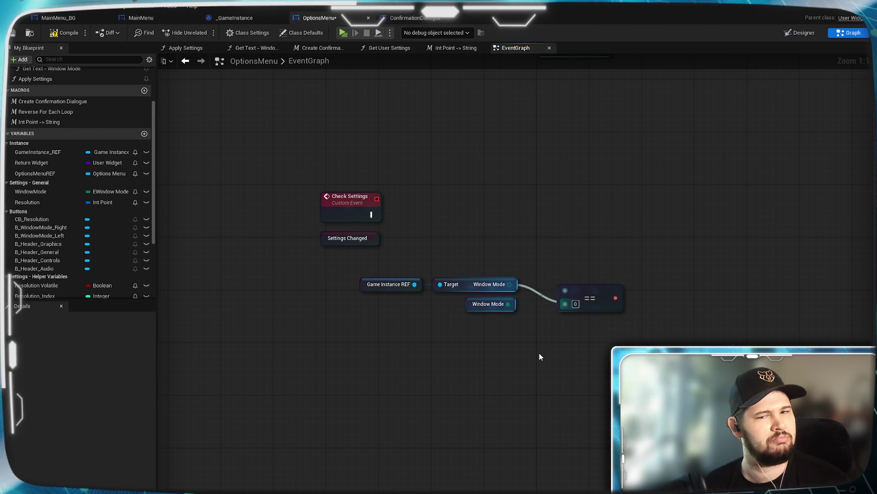
{"action": "key", "text": "ctrl+z"}
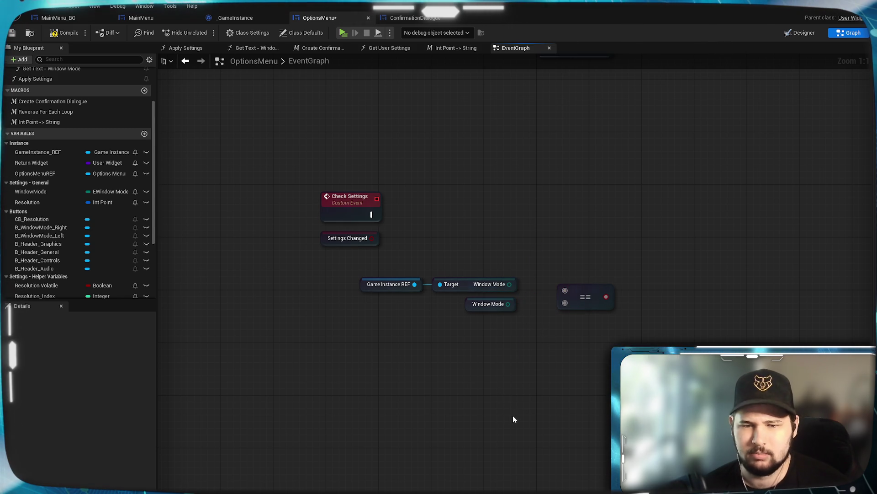
- Inspect the WindowMode variable's type options, then switch to the _GameInstance blueprint
{"action": "left_click", "coordinate": [65, 193]}
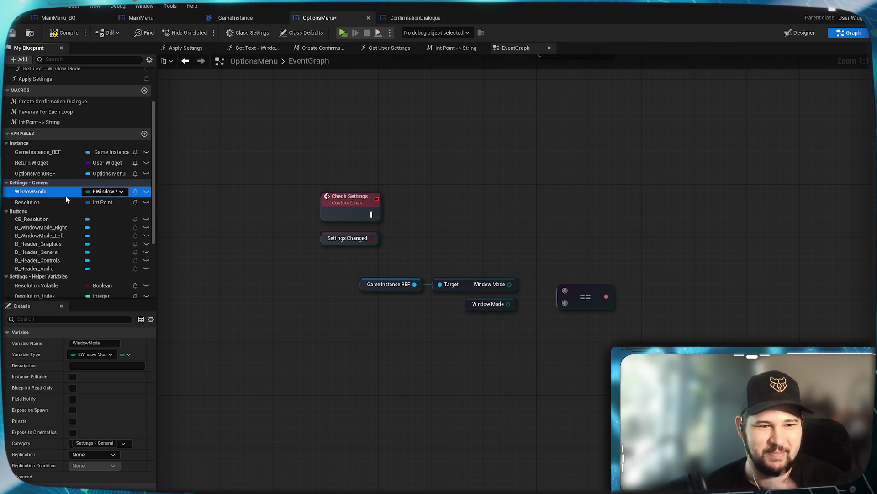
{"action": "left_click", "coordinate": [103, 355]}
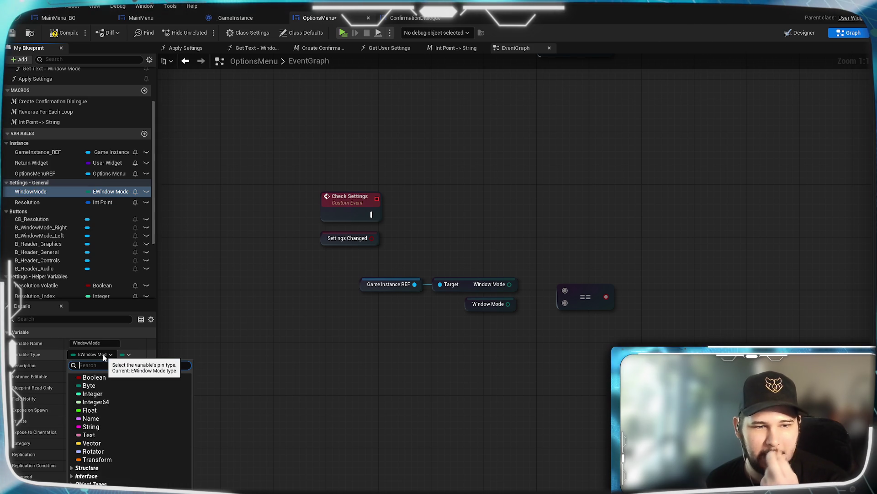
{"action": "left_click", "coordinate": [428, 393]}
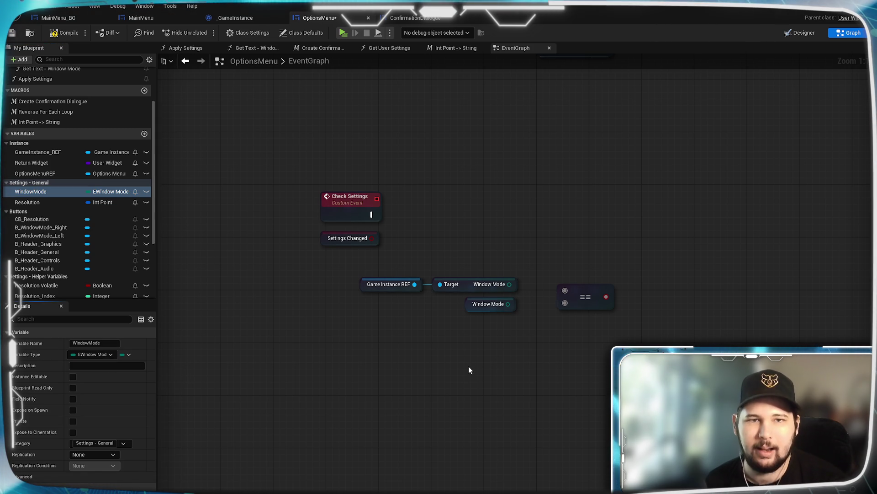
{"action": "left_click", "coordinate": [258, 18]}
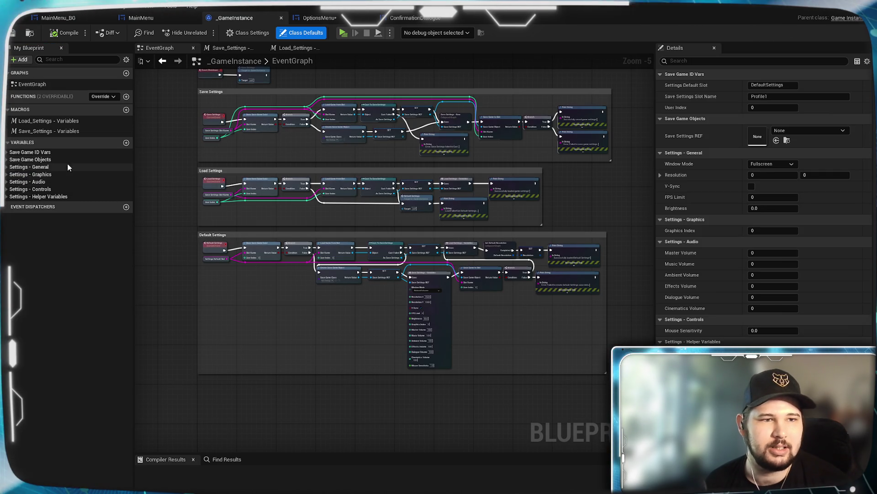
- Expand _GameInstance's Save Game Objects and Settings - General variables, then return to OptionsMenu
{"action": "left_click", "coordinate": [7, 152]}
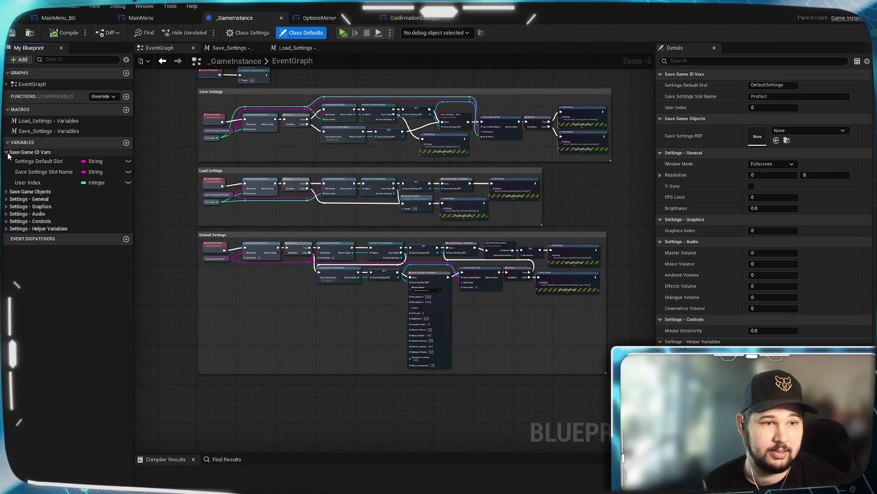
{"action": "left_click", "coordinate": [7, 152]}
{"action": "left_click", "coordinate": [7, 160]}
{"action": "left_click", "coordinate": [7, 178]}
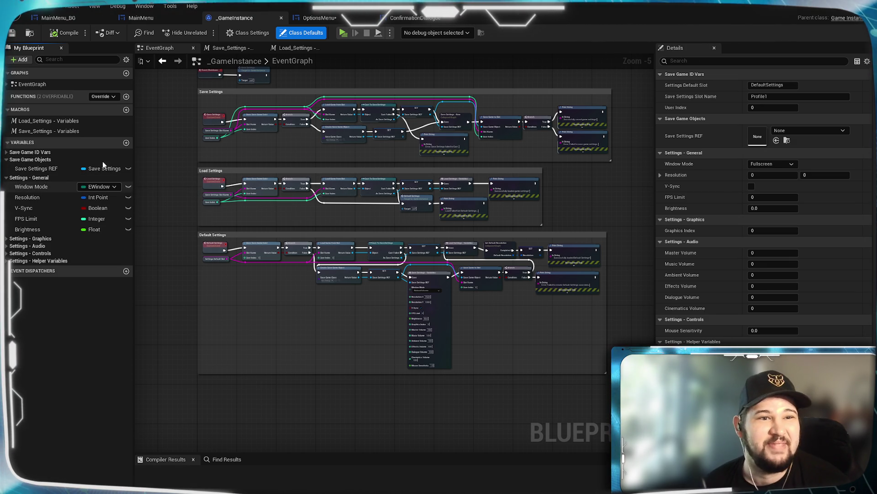
{"action": "left_click", "coordinate": [318, 18]}
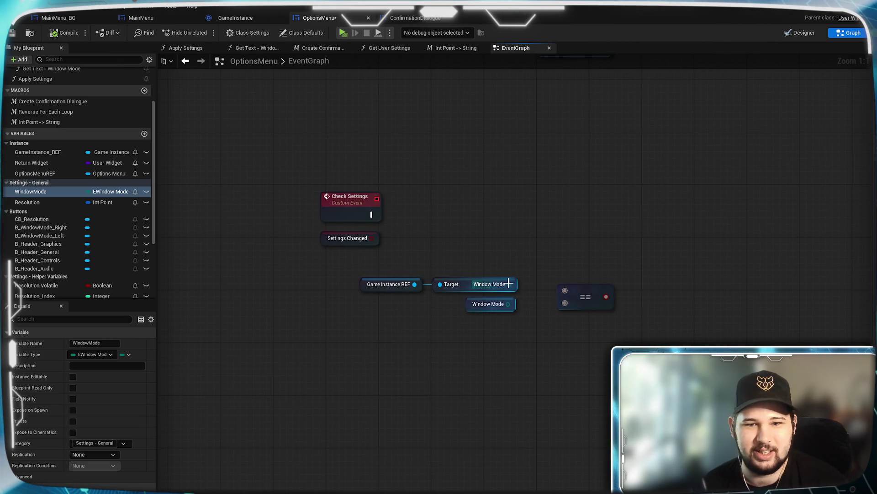
- Wire the game instance's Window Mode toward the == node and add a To Byte conversion on it
{"action": "left_click_drag", "start_coordinate": [565, 293], "coordinate": [565, 303]}
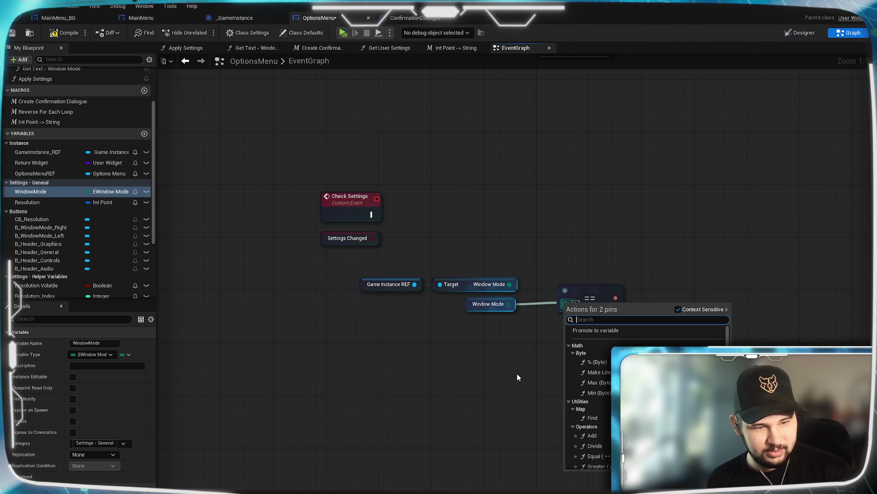
{"action": "left_click", "coordinate": [517, 377]}
{"action": "left_click", "coordinate": [469, 288]}
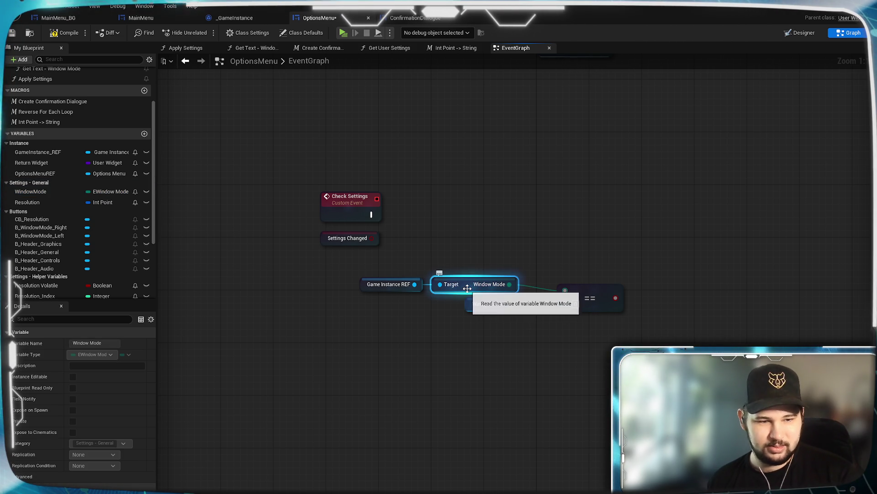
{"action": "left_click", "coordinate": [486, 368]}
{"action": "left_click", "coordinate": [469, 289]}
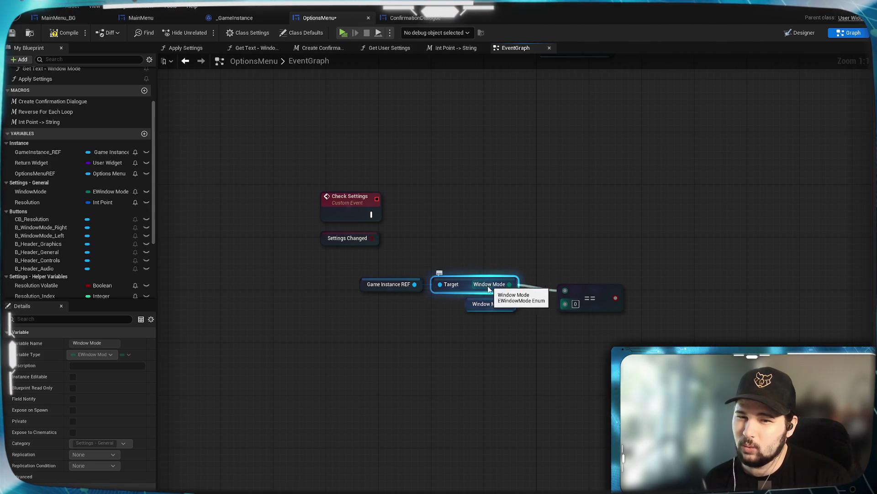
{"action": "left_click", "coordinate": [487, 361]}
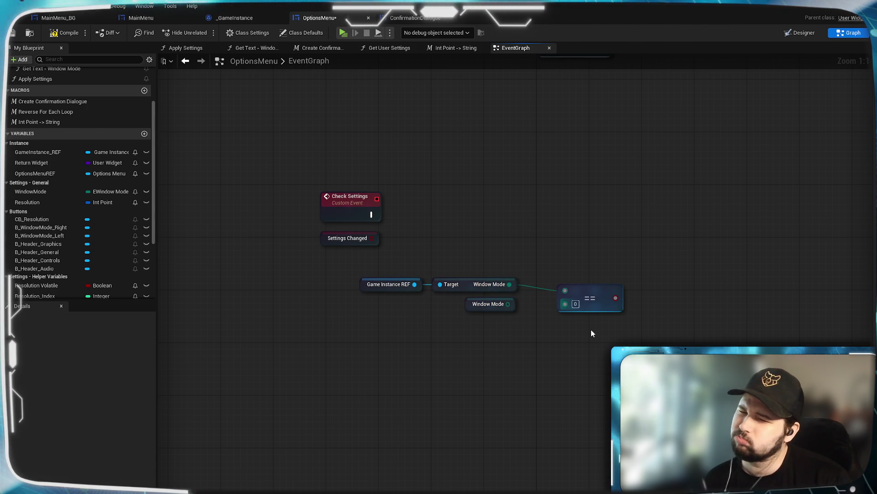
{"action": "left_click_drag", "start_coordinate": [509, 284], "coordinate": [563, 352]}
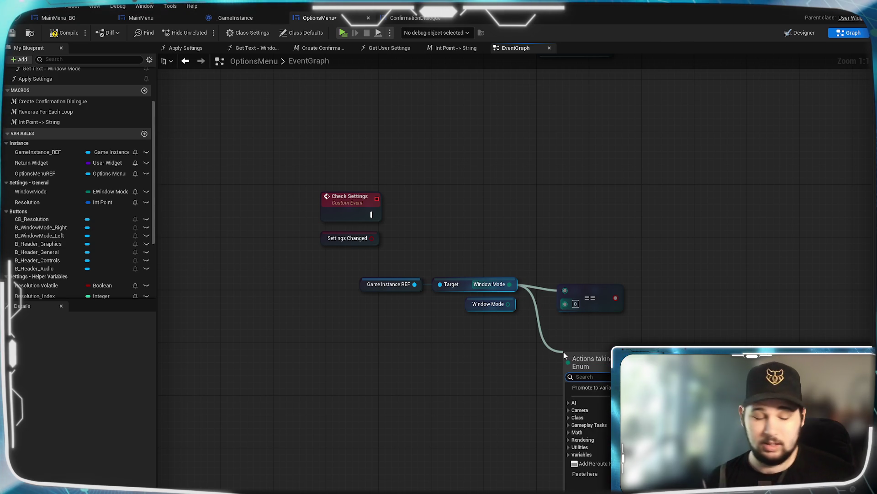
{"action": "type", "text": "to byte"}
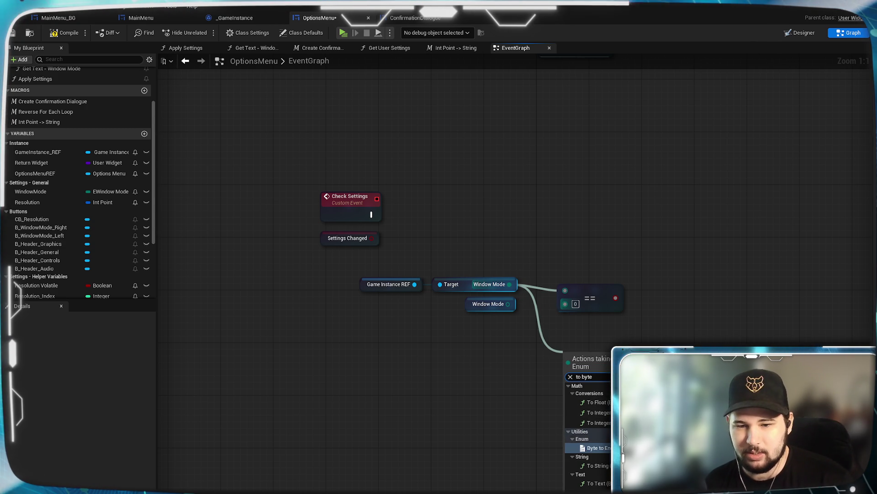
{"action": "left_click", "coordinate": [608, 452]}
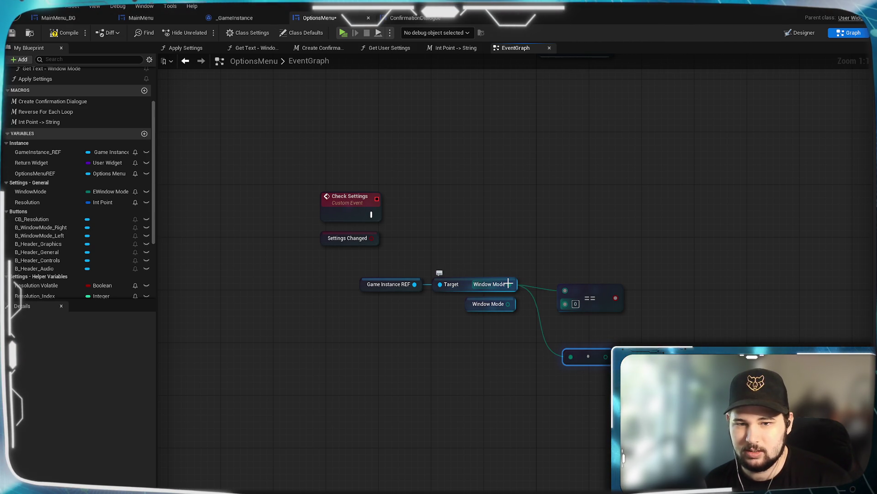
- Add a To Byte conversion for the menu's Window Mode and reposition the conversion and == nodes
{"action": "left_click_drag", "start_coordinate": [508, 304], "coordinate": [555, 419]}
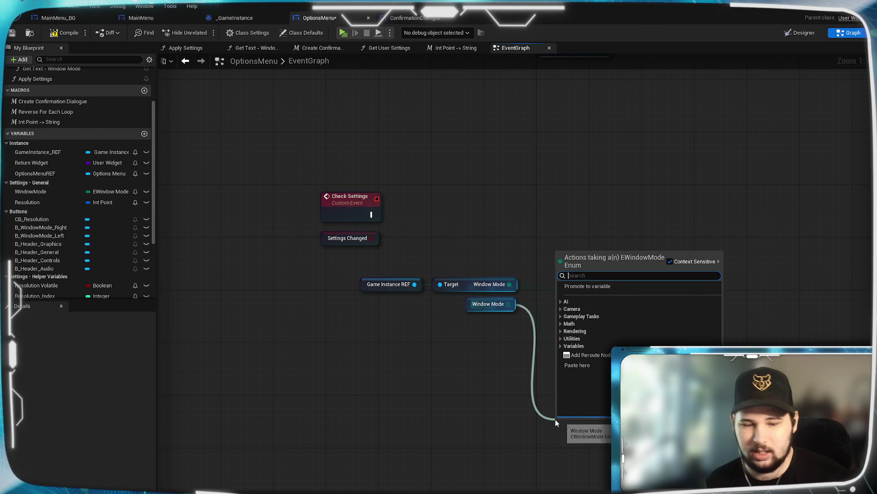
{"action": "type", "text": "to bytr"}
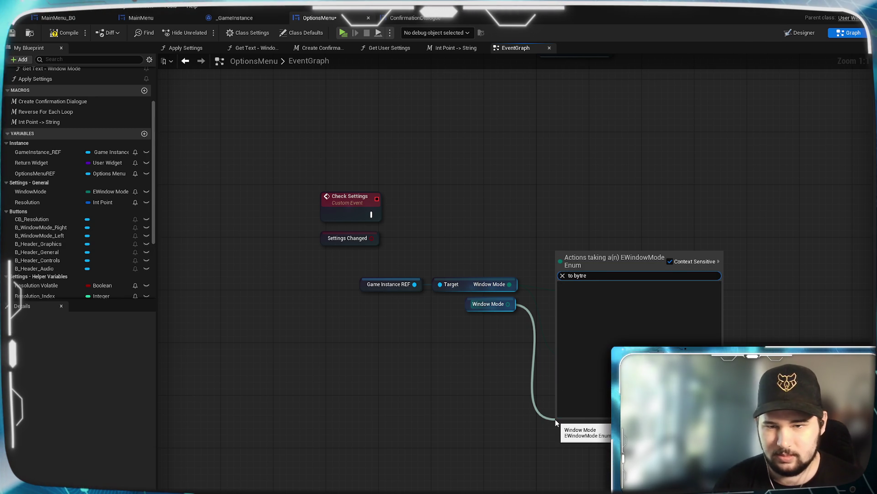
{"action": "key", "text": "BackSpace"}
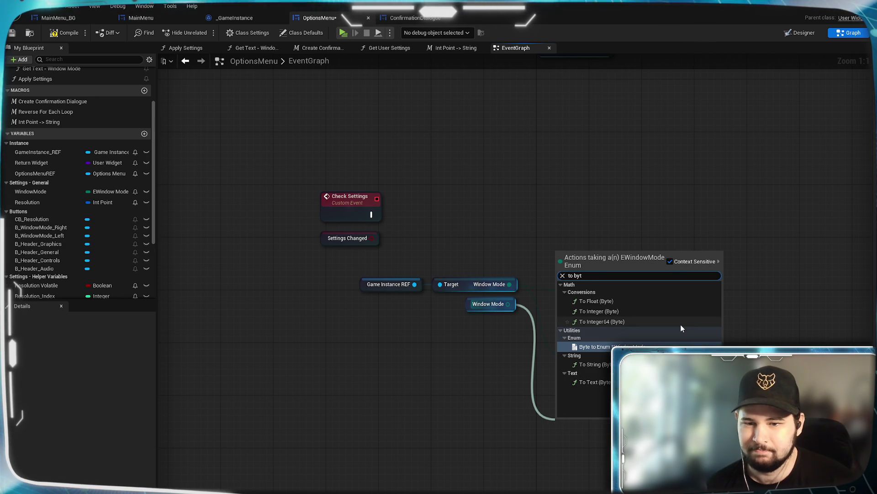
{"action": "key", "text": "Return"}
{"action": "mouse_move", "coordinate": [585, 415]}
{"action": "left_mouse_down"}
{"action": "mouse_move", "coordinate": [605, 378]}
{"action": "mouse_move", "coordinate": [597, 368]}
{"action": "left_mouse_up"}
{"action": "left_click_drag", "start_coordinate": [589, 295], "coordinate": [683, 346]}
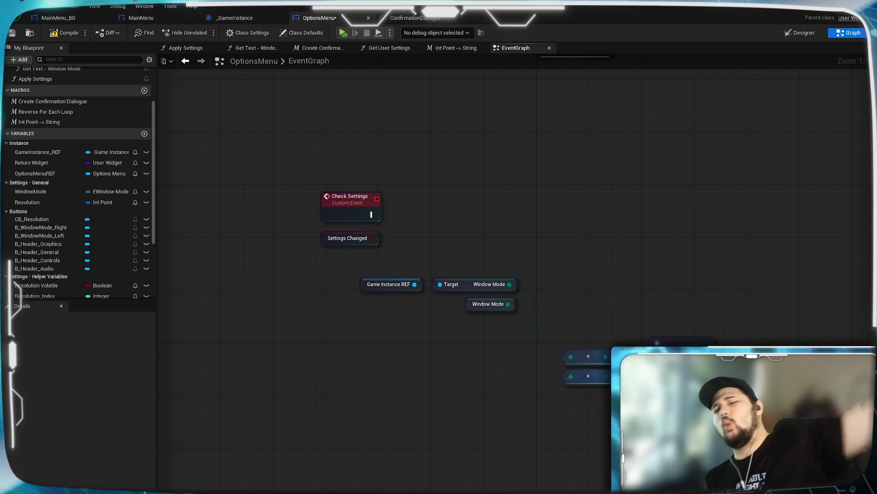
- Straighten the reroute node beside Window Mode and rewire Window Mode directly to the lower node
{"action": "left_click", "coordinate": [504, 305]}
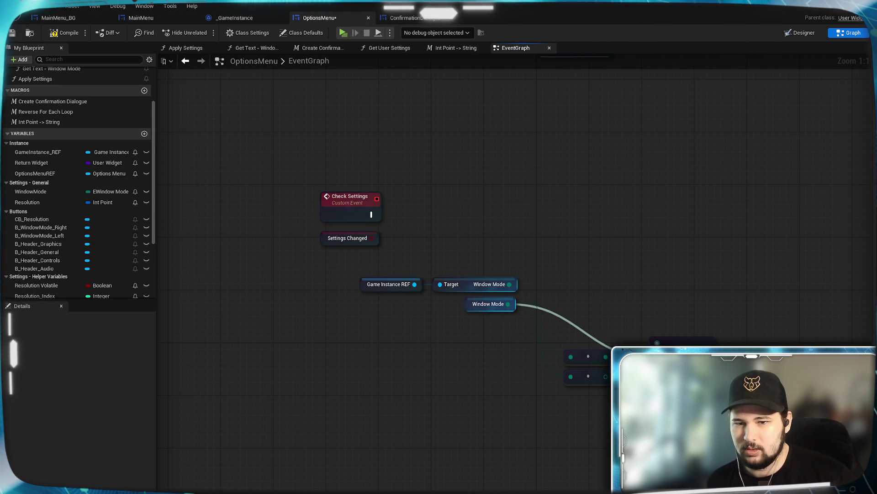
{"action": "left_click", "coordinate": [600, 354]}
{"action": "key", "text": "q"}
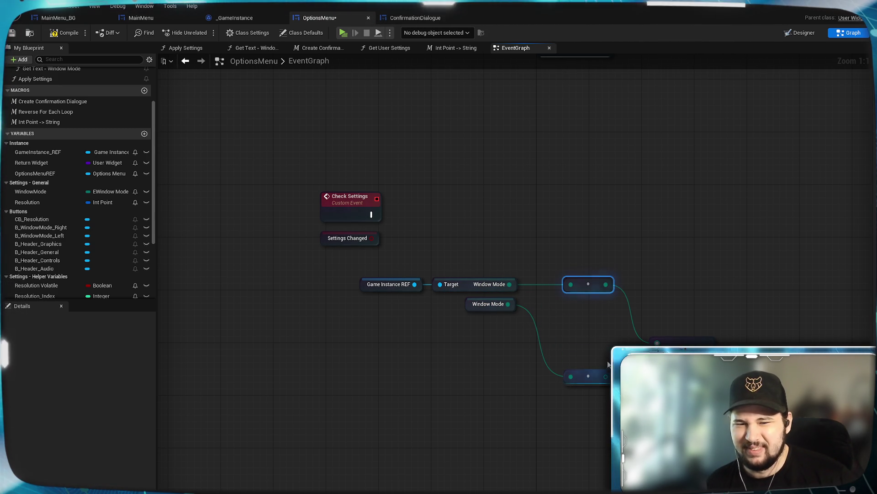
{"action": "left_click_drag", "start_coordinate": [641, 288], "coordinate": [612, 336]}
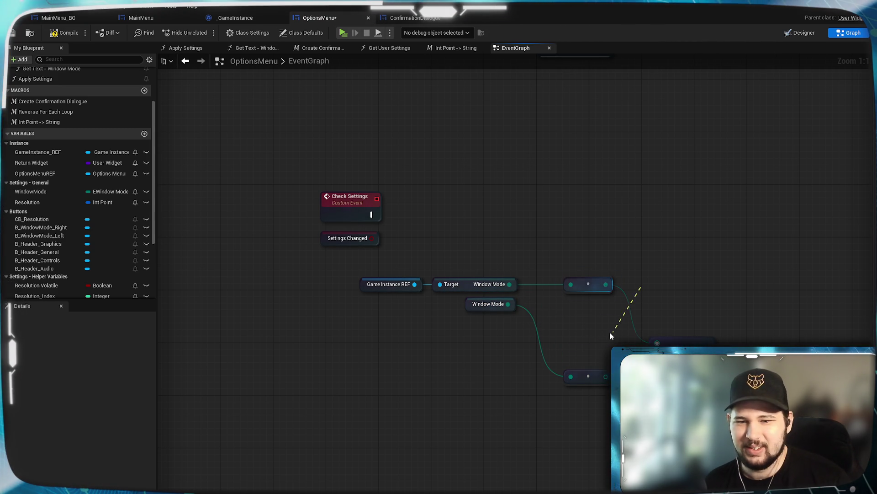
{"action": "mouse_move", "coordinate": [509, 285]}
{"action": "left_mouse_down"}
{"action": "mouse_move", "coordinate": [579, 322]}
{"action": "mouse_move", "coordinate": [578, 372]}
{"action": "mouse_move", "coordinate": [657, 343]}
{"action": "left_mouse_up"}
{"action": "key", "text": "ctrl+z"}
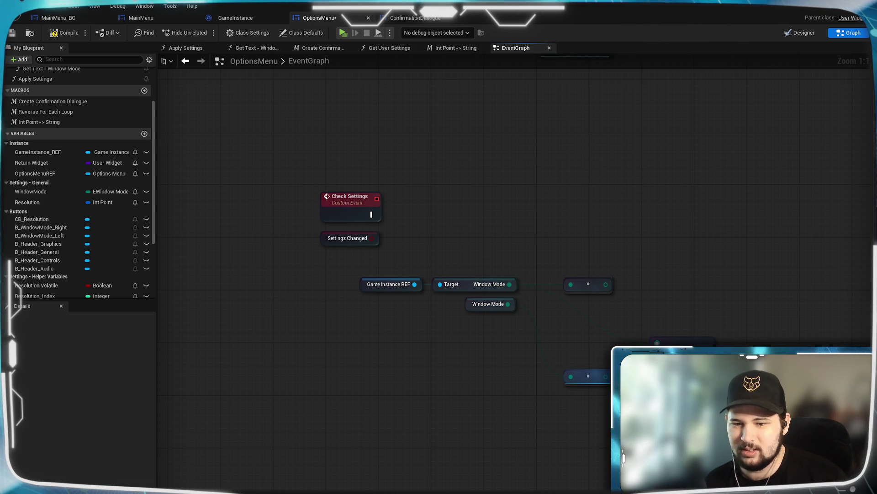
{"action": "key", "text": "ctrl+y"}
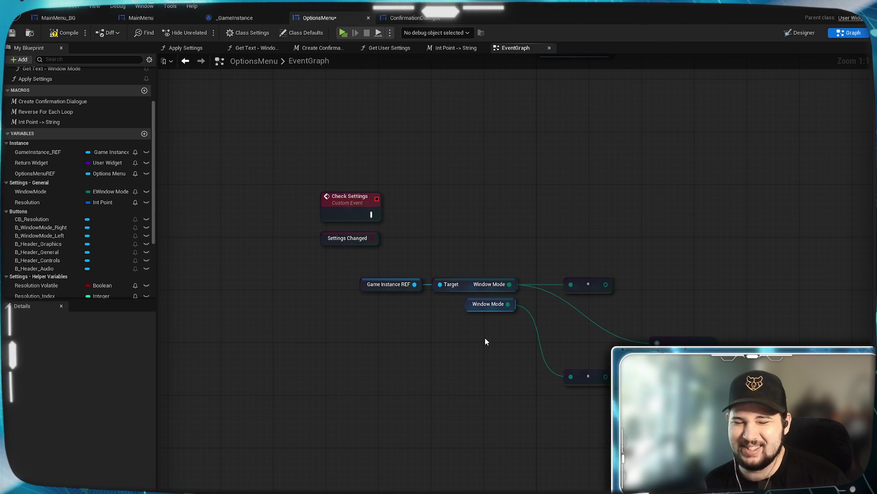
- Delete the two reroute nodes and move the == node into clear space on the right
{"action": "left_click_drag", "start_coordinate": [525, 274], "coordinate": [607, 469]}
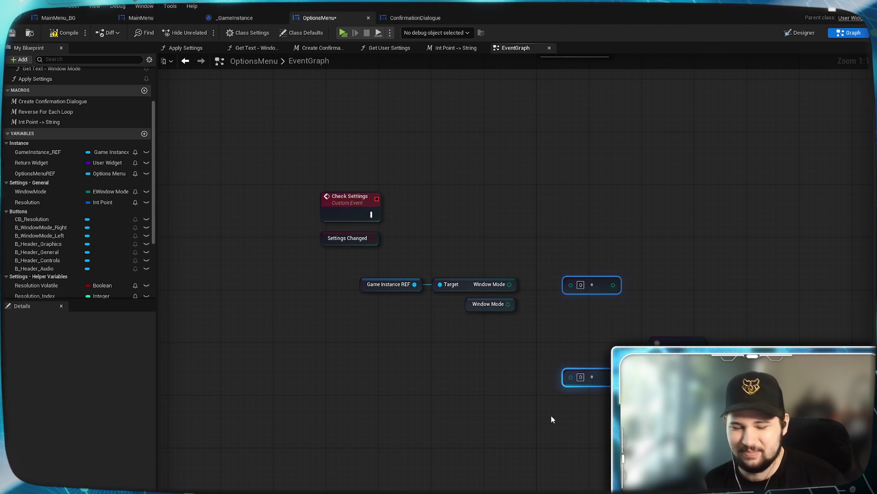
{"action": "key", "text": "Delete"}
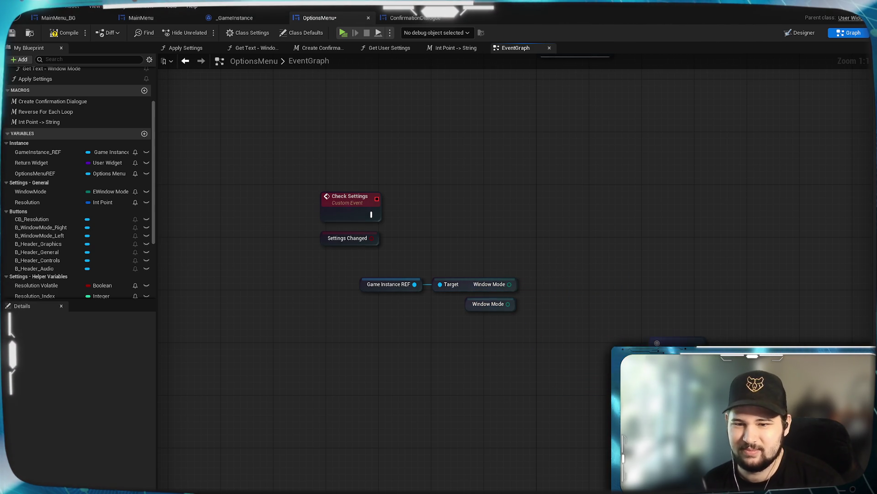
{"action": "left_click_drag", "start_coordinate": [664, 342], "coordinate": [651, 329]}
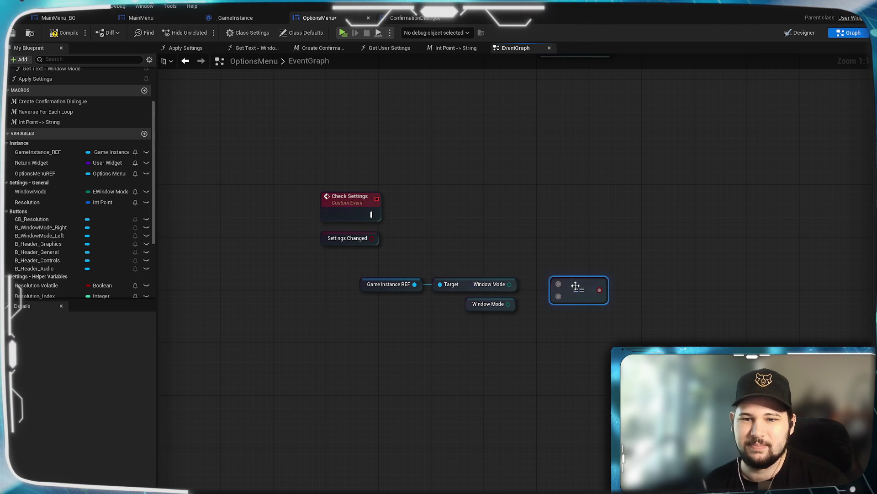
{"action": "scroll", "coordinate": [647, 402], "scroll_direction": "down", "scroll_amount": 5}
{"action": "scroll", "coordinate": [533, 194], "scroll_direction": "up", "scroll_amount": 5}
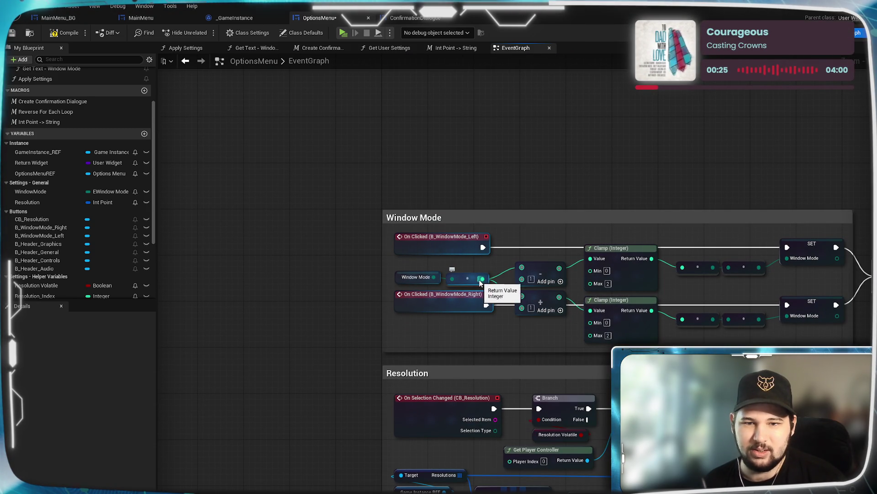
{"action": "scroll", "coordinate": [396, 150], "scroll_direction": "down", "scroll_amount": 2}
{"action": "scroll", "coordinate": [532, 285], "scroll_direction": "up", "scroll_amount": 2}
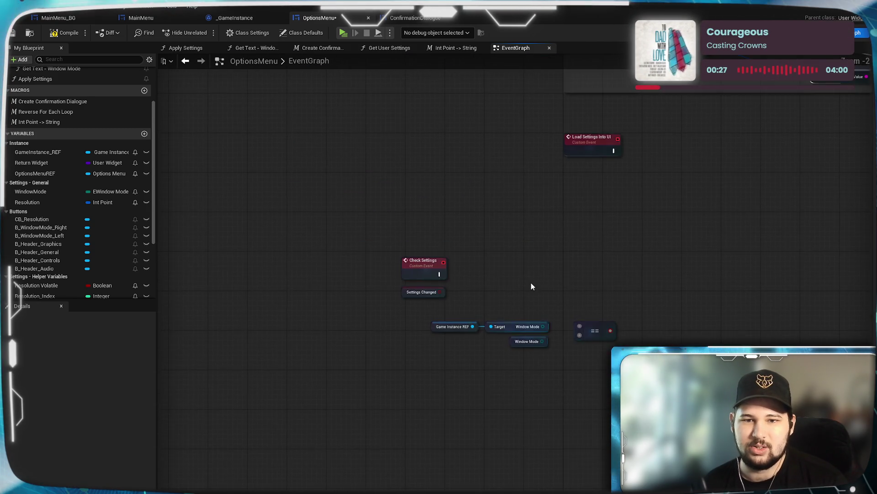
{"action": "left_click_drag", "start_coordinate": [576, 265], "coordinate": [715, 270]}
- Convert both Window Mode values to integers and wire them into the == node
{"action": "left_click_drag", "start_coordinate": [506, 266], "coordinate": [545, 273]}
{"action": "type", "text": "to int"}
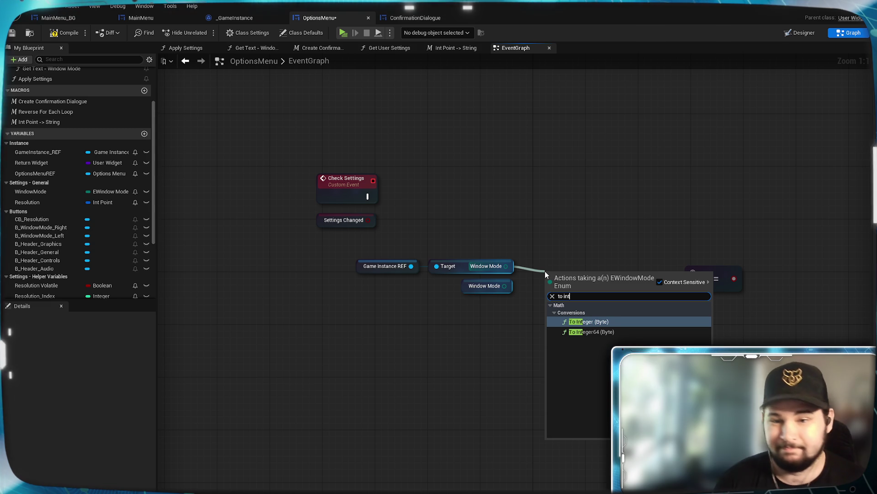
{"action": "left_click", "coordinate": [614, 331]}
{"action": "left_click_drag", "start_coordinate": [505, 285], "coordinate": [550, 317]}
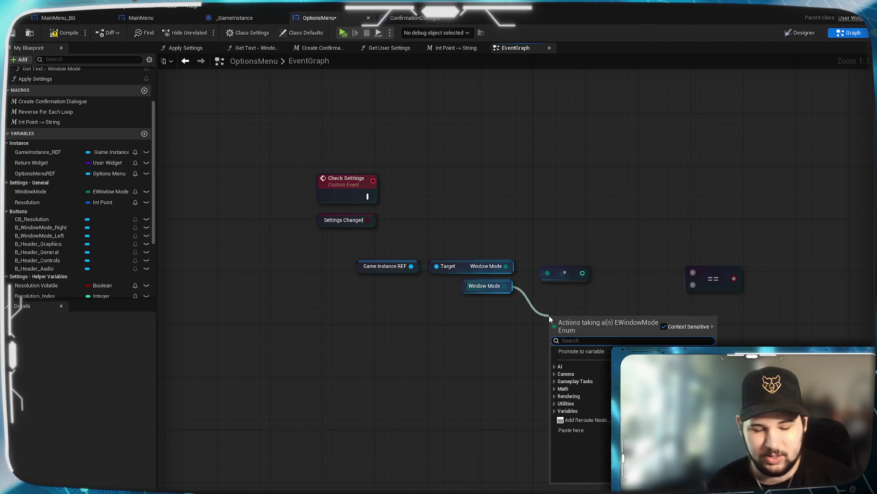
{"action": "type", "text": "to int"}
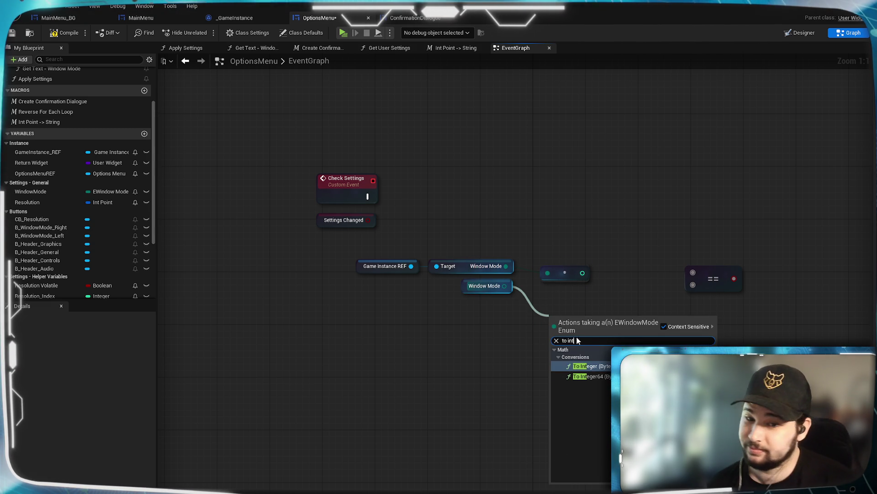
{"action": "key", "text": "Escape"}
{"action": "left_click_drag", "start_coordinate": [506, 266], "coordinate": [693, 272]}
{"action": "left_click_drag", "start_coordinate": [589, 318], "coordinate": [693, 284]}
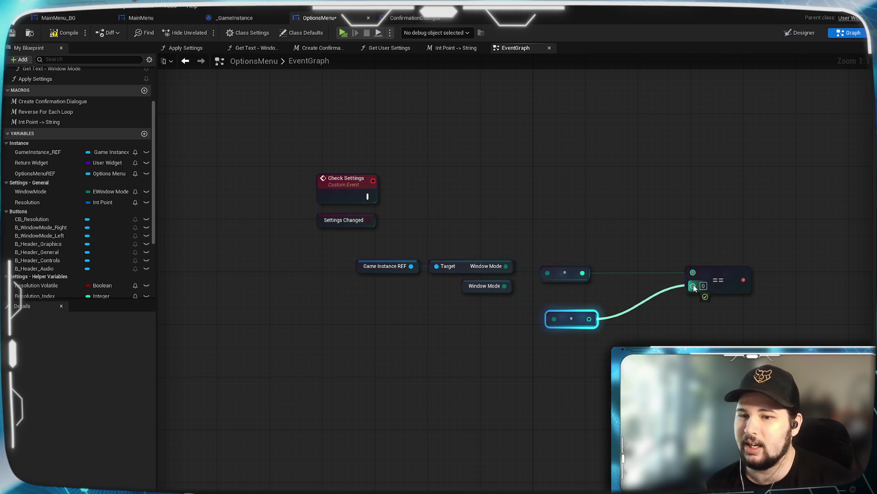
- Align the conversion and == nodes and move the comparison chain left under Check Settings
{"action": "mouse_move", "coordinate": [582, 320]}
{"action": "left_mouse_down"}
{"action": "mouse_move", "coordinate": [549, 287]}
{"action": "mouse_move", "coordinate": [541, 260]}
{"action": "mouse_move", "coordinate": [550, 266]}
{"action": "mouse_move", "coordinate": [539, 284]}
{"action": "left_mouse_up"}
{"action": "left_click", "coordinate": [545, 329]}
{"action": "left_click_drag", "start_coordinate": [699, 274], "coordinate": [603, 267]}
{"action": "left_click", "coordinate": [588, 366]}
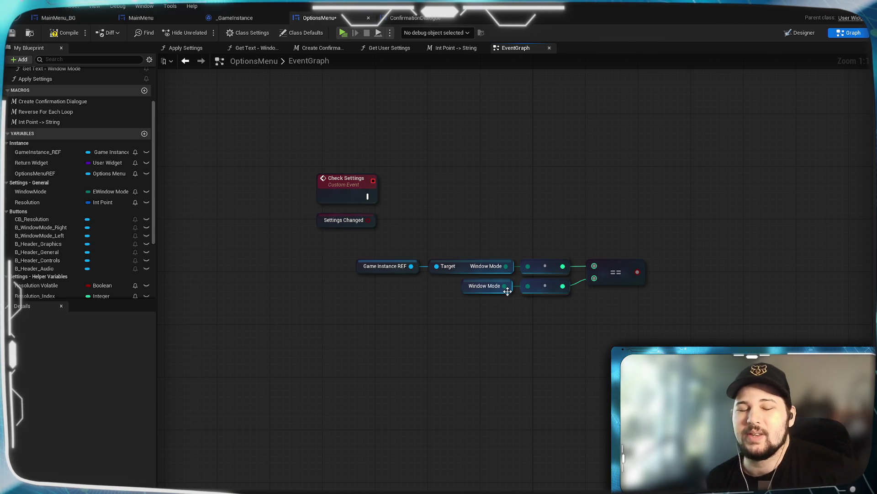
{"action": "mouse_move", "coordinate": [646, 221]}
{"action": "left_mouse_down"}
{"action": "mouse_move", "coordinate": [454, 317]}
{"action": "mouse_move", "coordinate": [385, 338]}
{"action": "left_mouse_up"}
{"action": "left_click_drag", "start_coordinate": [613, 265], "coordinate": [574, 258]}
{"action": "left_click", "coordinate": [580, 284]}
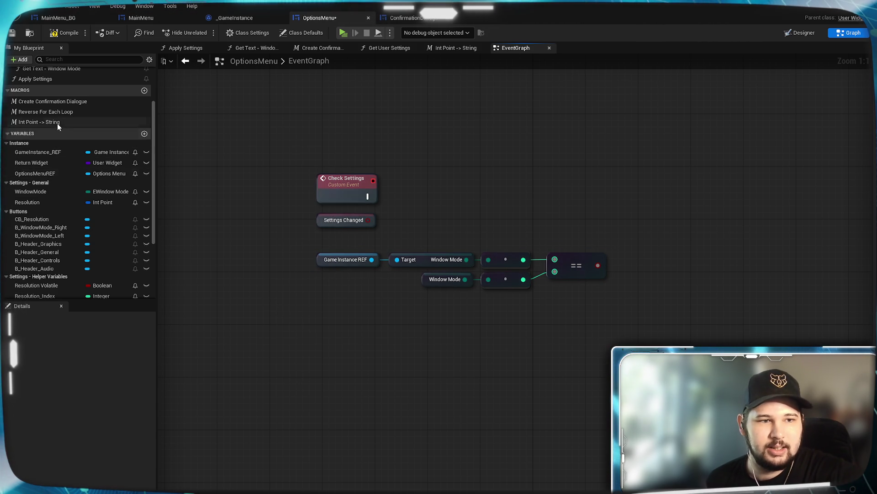
- Add getters for the local Resolution and the game instance's Resolution
{"action": "mouse_move", "coordinate": [31, 206]}
{"action": "left_mouse_down"}
{"action": "mouse_move", "coordinate": [435, 381]}
{"action": "mouse_move", "coordinate": [454, 408]}
{"action": "left_mouse_up"}
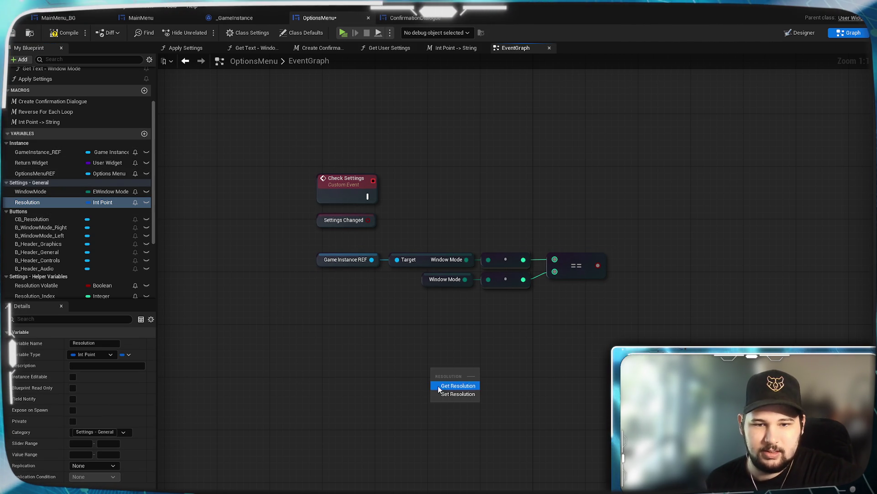
{"action": "left_click", "coordinate": [444, 385]}
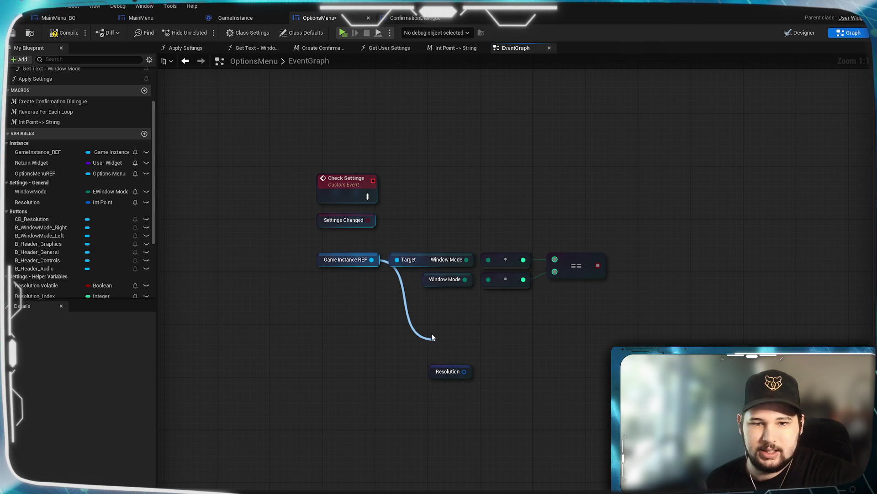
{"action": "left_click_drag", "start_coordinate": [432, 335], "coordinate": [431, 335]}
{"action": "type", "text": "get resol"}
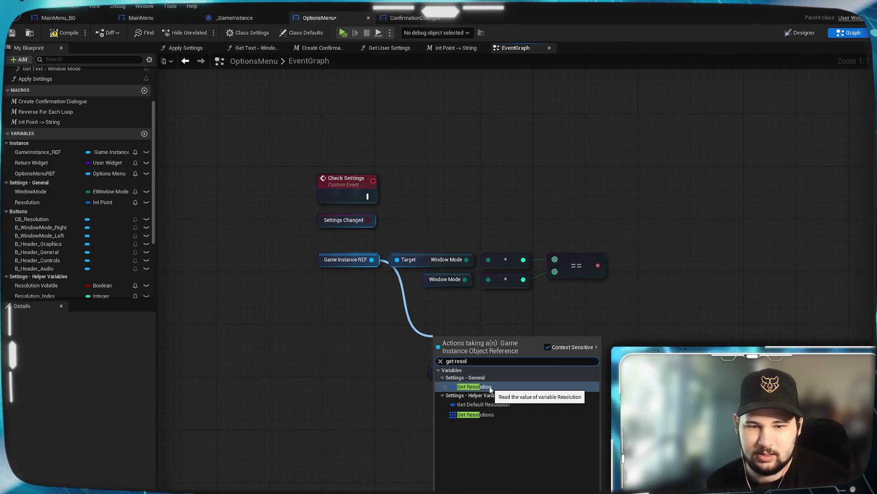
{"action": "left_click", "coordinate": [490, 387]}
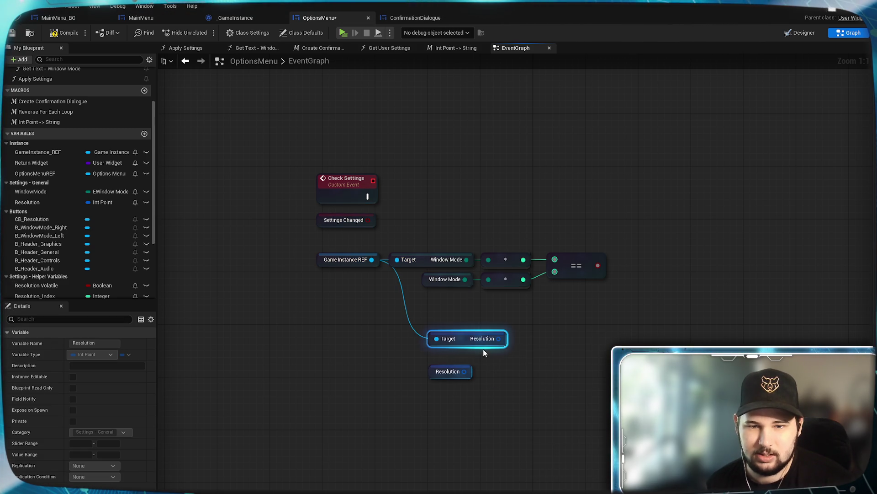
{"action": "left_click_drag", "start_coordinate": [490, 337], "coordinate": [458, 304]}
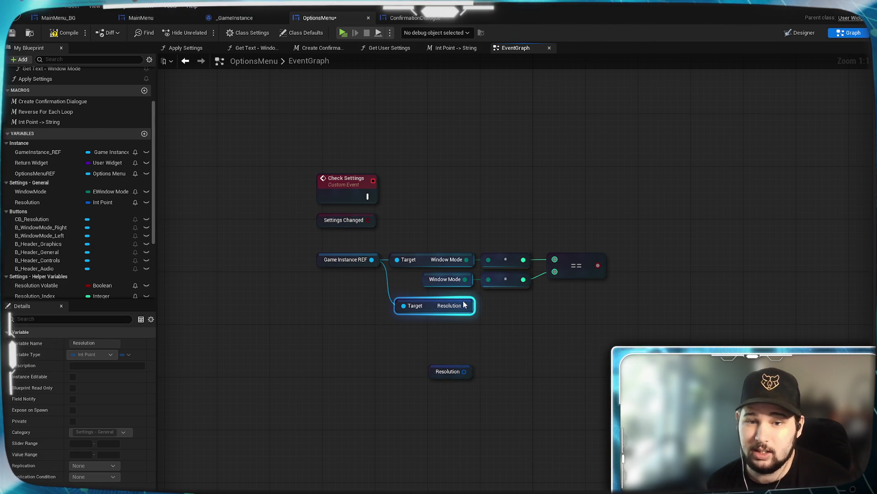
{"action": "left_click", "coordinate": [475, 366]}
{"action": "left_click_drag", "start_coordinate": [472, 363], "coordinate": [466, 349]}
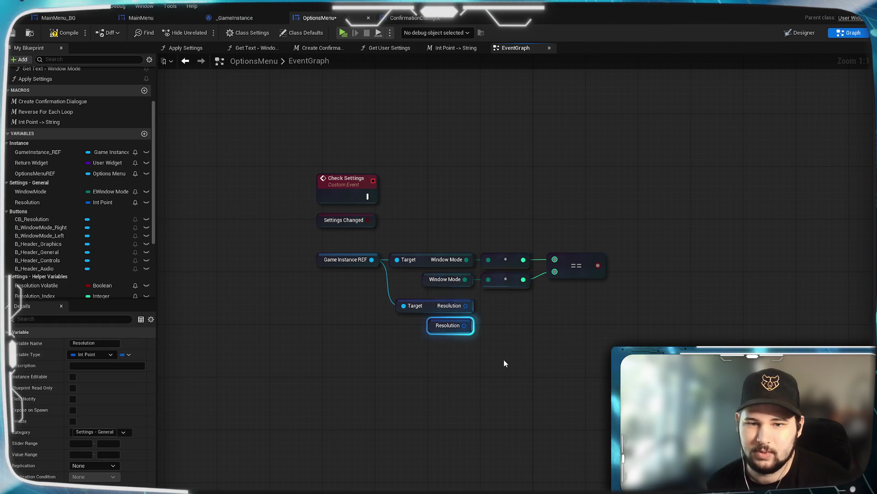
- Copy and paste the == node to make a second comparison for Resolution
{"action": "left_click", "coordinate": [580, 261]}
{"action": "key", "text": "ctrl+c"}
{"action": "key", "text": "ctrl+v"}
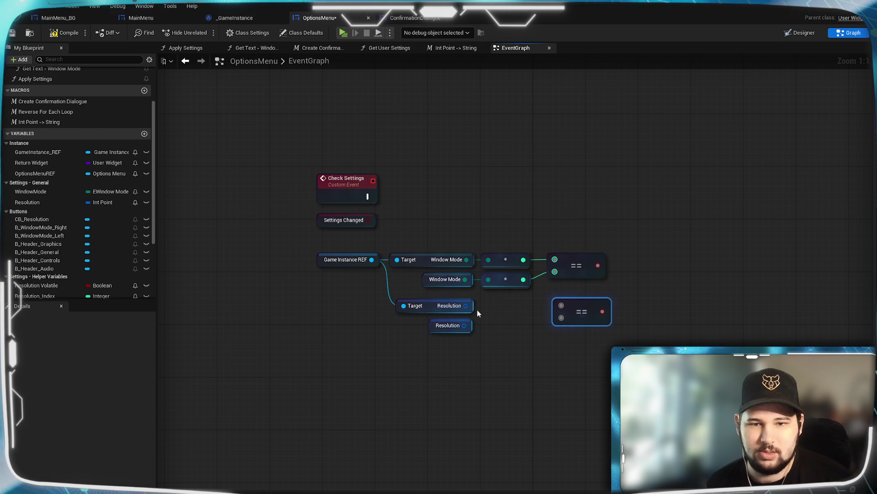
{"action": "left_click_drag", "start_coordinate": [539, 327], "coordinate": [538, 327]}
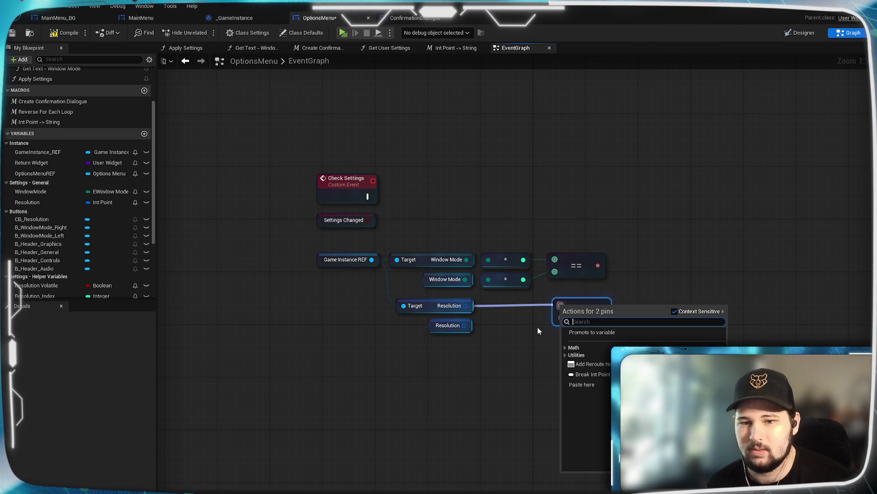
{"action": "left_click", "coordinate": [531, 333]}
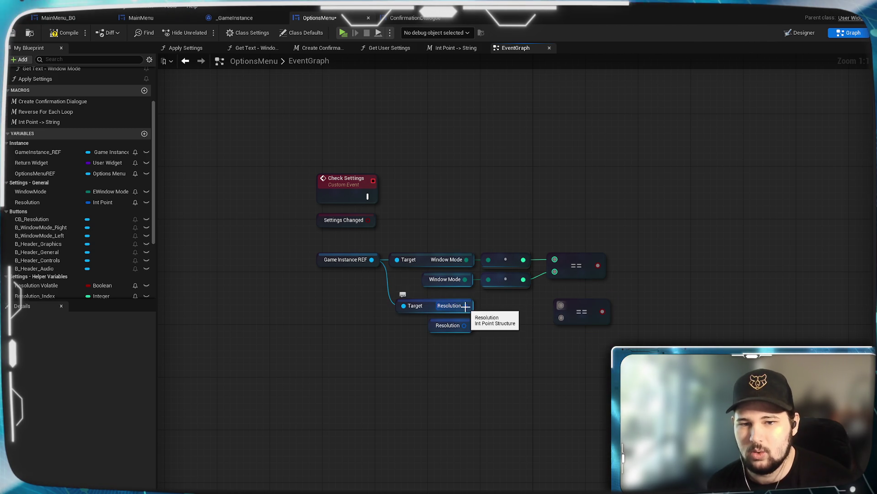
{"action": "left_click_drag", "start_coordinate": [563, 309], "coordinate": [560, 306]}
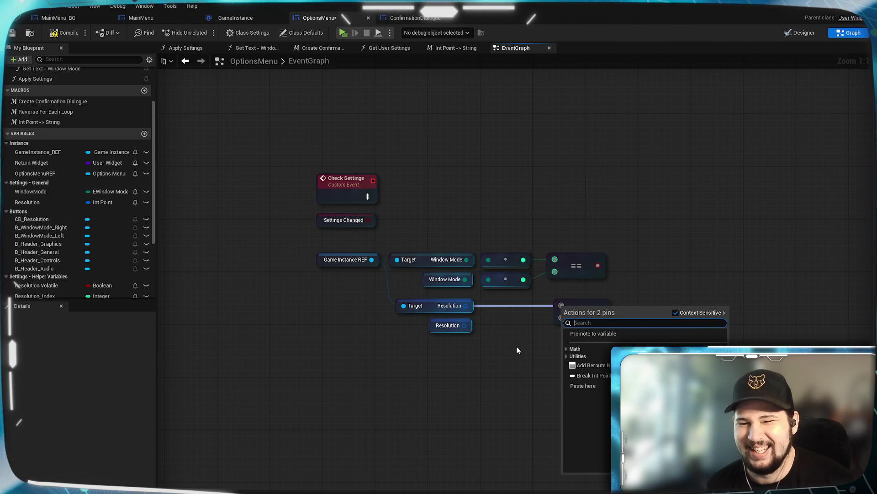
{"action": "left_click", "coordinate": [507, 357]}
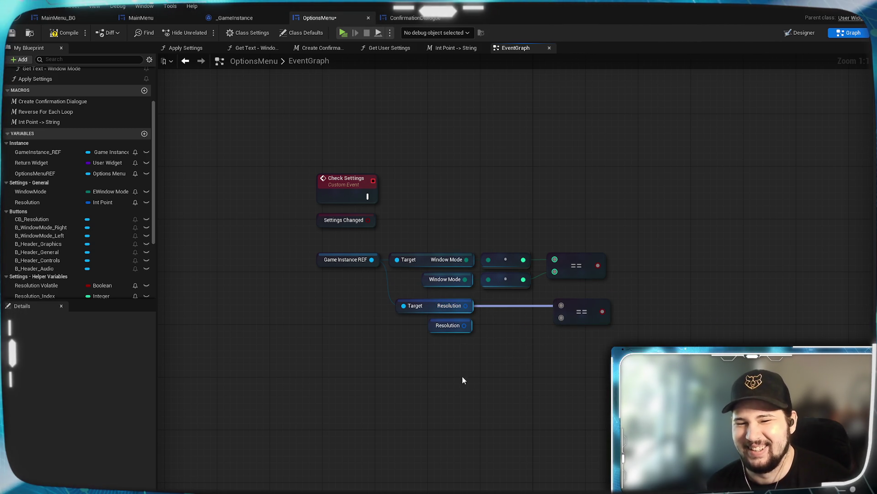
- Split both Resolution pins into X and Y and compare the two Resolution X values
{"action": "left_click", "coordinate": [458, 309]}
{"action": "right_click", "coordinate": [459, 310]}
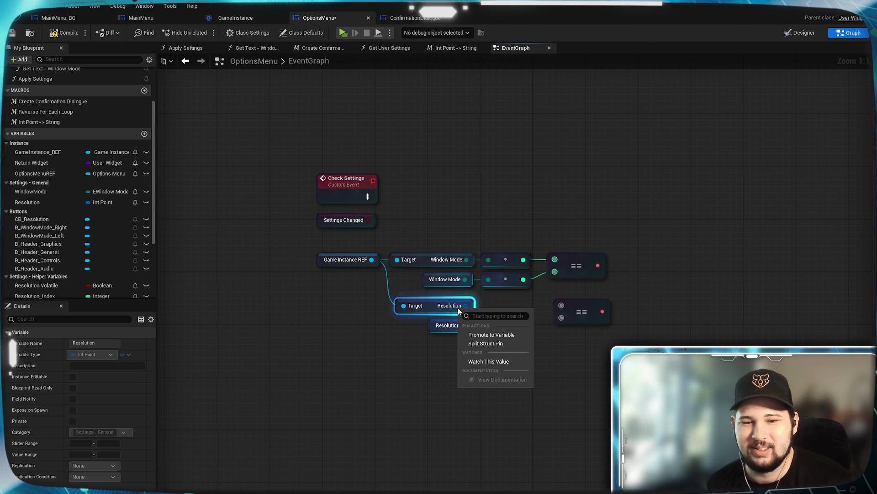
{"action": "left_click", "coordinate": [485, 344]}
{"action": "left_click_drag", "start_coordinate": [451, 329], "coordinate": [453, 343]}
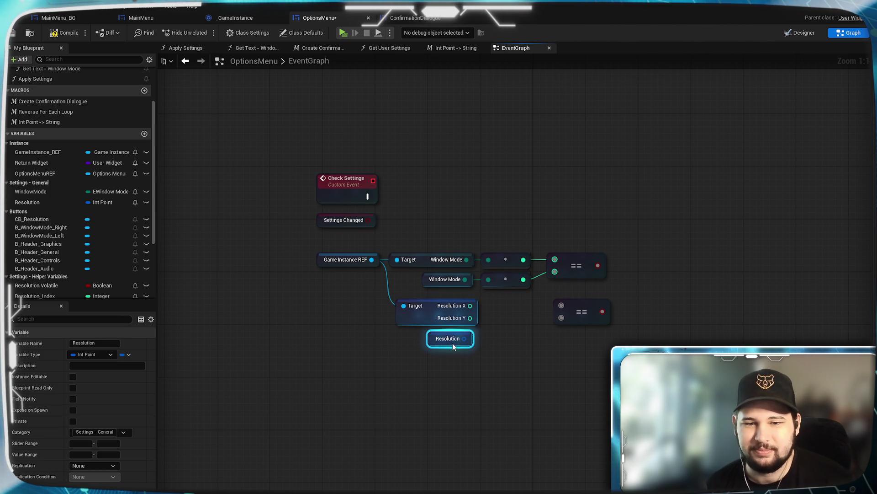
{"action": "right_click", "coordinate": [453, 348]}
{"action": "left_click", "coordinate": [479, 381]}
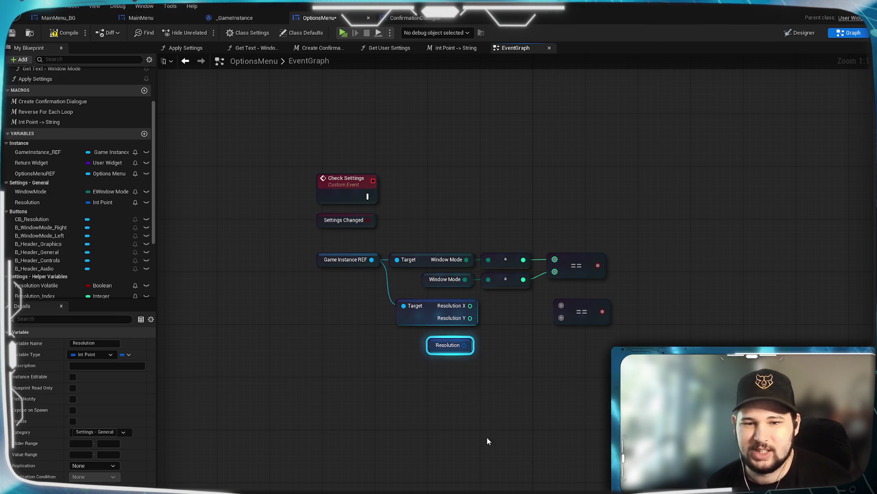
{"action": "mouse_move", "coordinate": [474, 340]}
{"action": "left_mouse_down"}
{"action": "mouse_move", "coordinate": [487, 311]}
{"action": "mouse_move", "coordinate": [580, 308]}
{"action": "mouse_move", "coordinate": [561, 306]}
{"action": "left_mouse_up"}
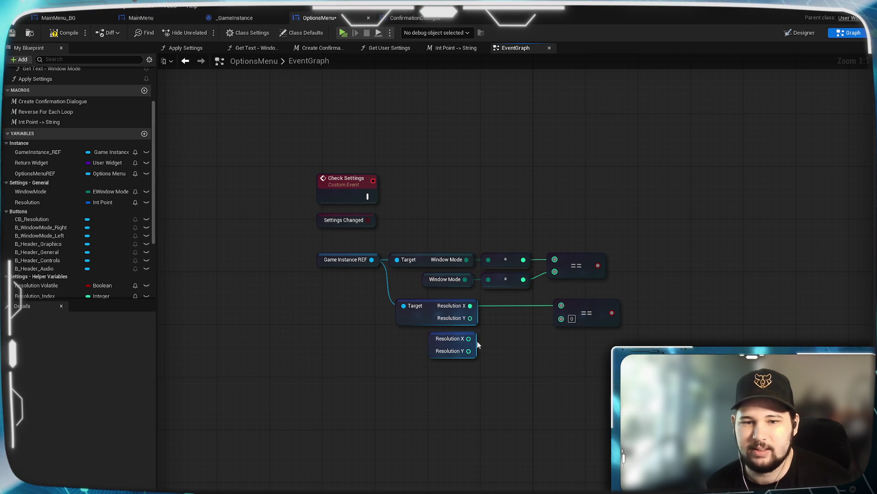
{"action": "mouse_move", "coordinate": [468, 338]}
{"action": "left_mouse_down"}
{"action": "mouse_move", "coordinate": [587, 320]}
{"action": "mouse_move", "coordinate": [561, 317]}
{"action": "mouse_move", "coordinate": [594, 300]}
{"action": "left_mouse_up"}
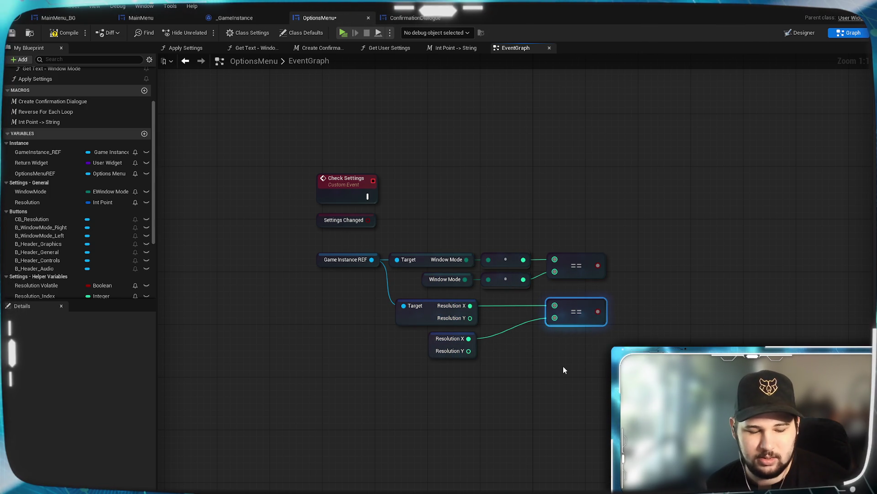
- Duplicate the compare node and compare the two Resolution Y values
{"action": "key", "text": "ctrl+d"}
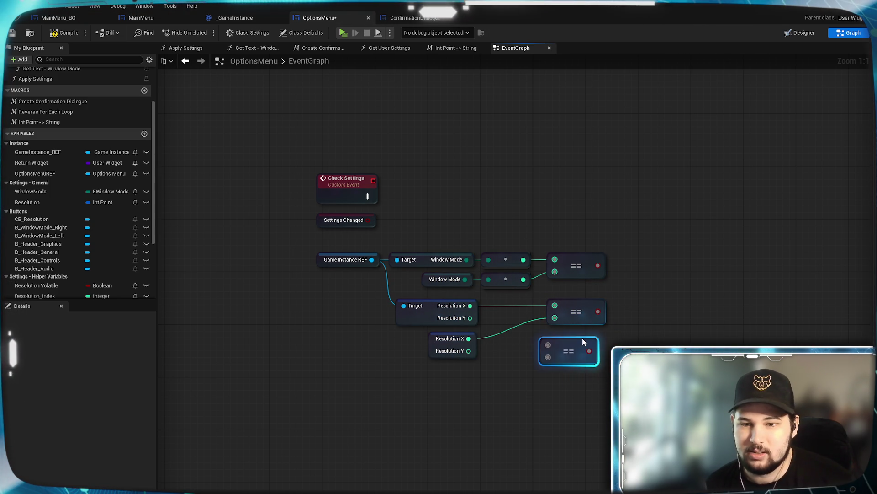
{"action": "left_click", "coordinate": [484, 312]}
{"action": "left_click_drag", "start_coordinate": [470, 318], "coordinate": [555, 338]}
{"action": "left_click_drag", "start_coordinate": [469, 351], "coordinate": [484, 355]}
{"action": "left_click_drag", "start_coordinate": [554, 355], "coordinate": [555, 352]}
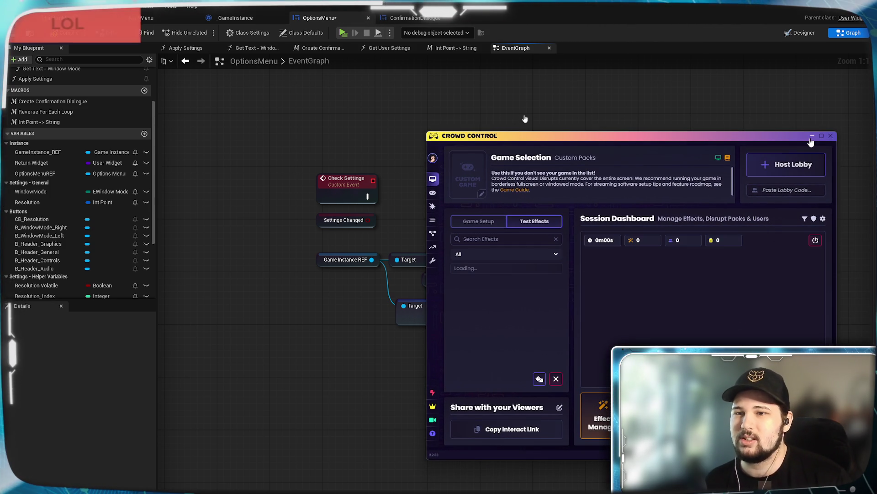
- Minimize the Crowd Control window and pan to frame the comparison nodes
{"action": "left_click", "coordinate": [811, 137]}
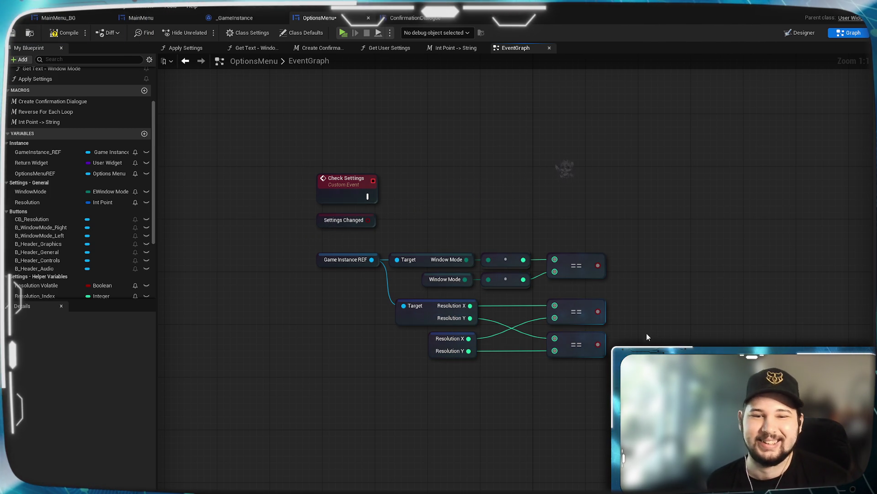
{"action": "left_click_drag", "start_coordinate": [646, 336], "coordinate": [569, 369]}
{"action": "left_click_drag", "start_coordinate": [515, 292], "coordinate": [566, 274]}
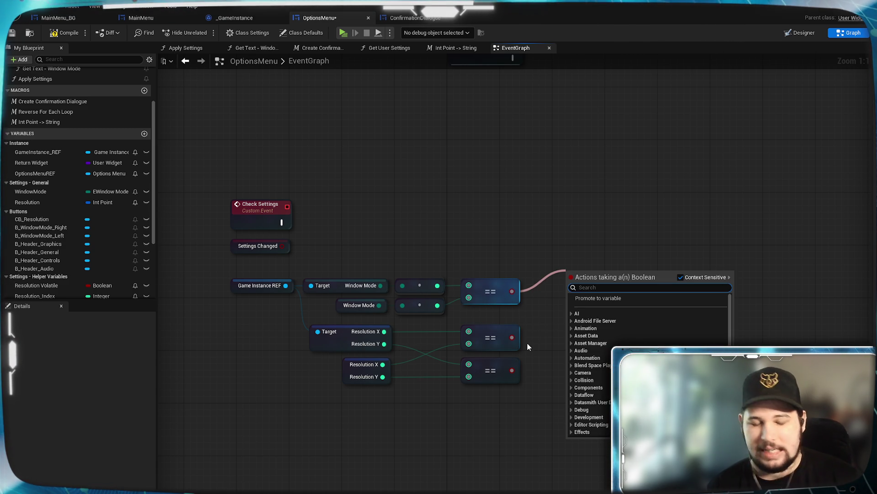
- Create a three-input OR node fed by all three == comparison results
{"action": "type", "text": "or"}
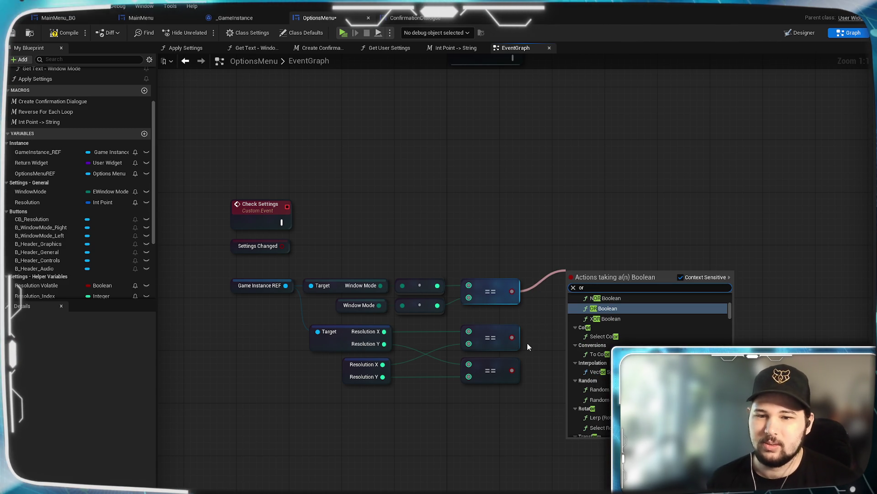
{"action": "left_click", "coordinate": [620, 308]}
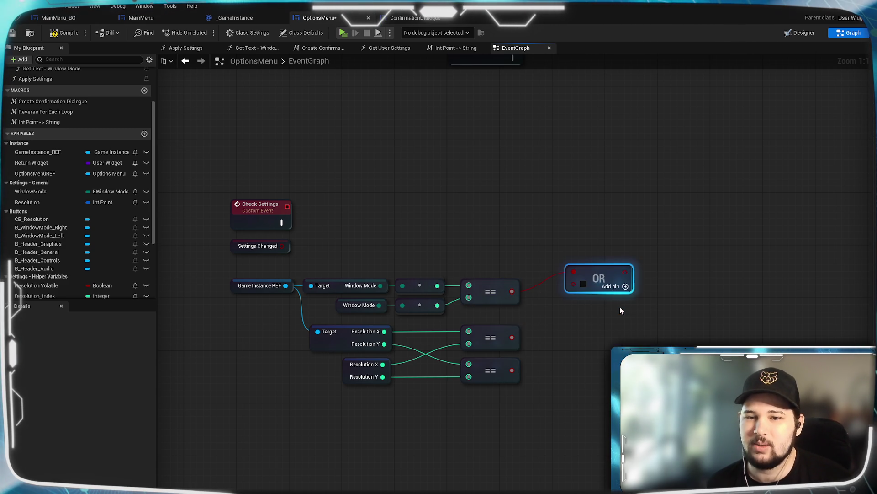
{"action": "left_click_drag", "start_coordinate": [574, 284], "coordinate": [512, 338]}
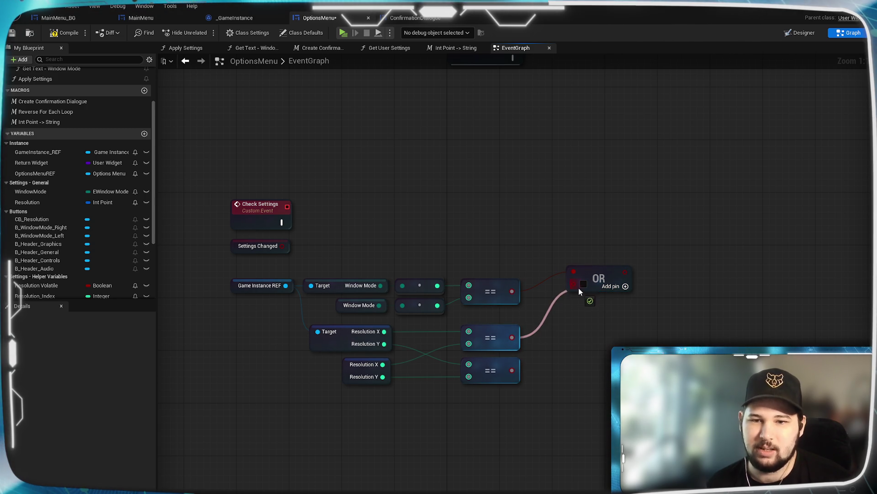
{"action": "left_click", "coordinate": [617, 286]}
{"action": "left_click_drag", "start_coordinate": [512, 370], "coordinate": [525, 360]}
{"action": "mouse_move", "coordinate": [571, 295]}
{"action": "left_mouse_down"}
{"action": "mouse_move", "coordinate": [599, 292]}
{"action": "mouse_move", "coordinate": [583, 303]}
{"action": "left_mouse_up"}
{"action": "left_click", "coordinate": [593, 371]}
{"action": "left_click", "coordinate": [304, 274]}
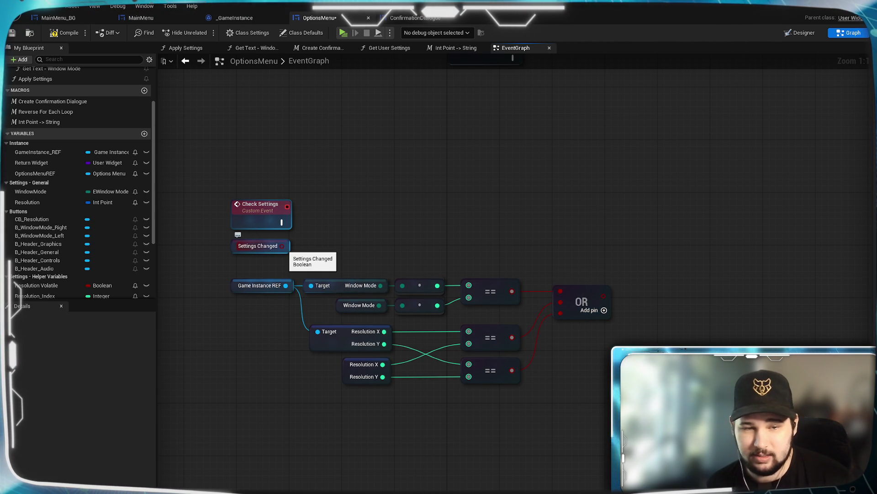
- Add a Branch after Check Settings and connect the OR result to its Condition
{"action": "mouse_move", "coordinate": [281, 222]}
{"action": "left_mouse_down"}
{"action": "mouse_move", "coordinate": [575, 209]}
{"action": "mouse_move", "coordinate": [613, 229]}
{"action": "mouse_move", "coordinate": [624, 250]}
{"action": "left_mouse_up"}
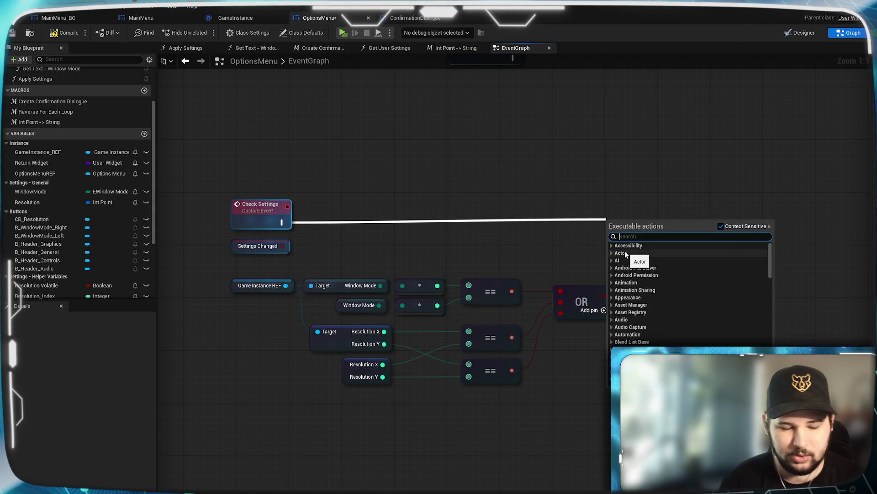
{"action": "type", "text": "branch"}
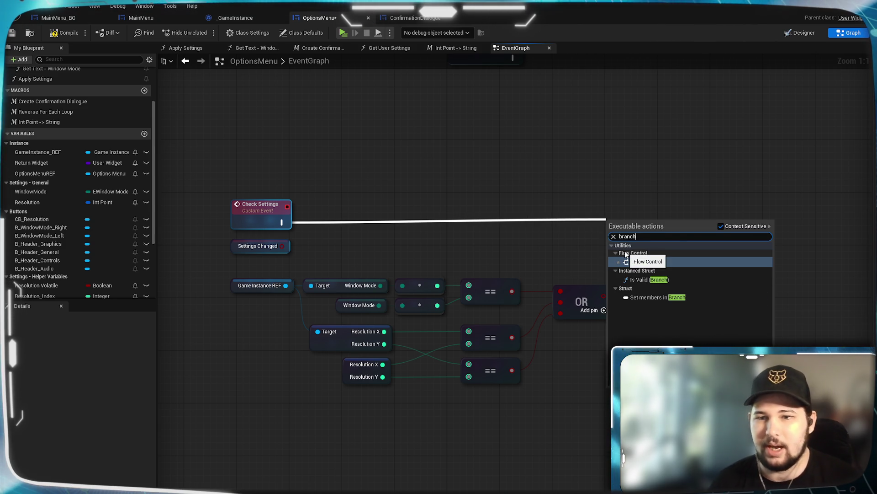
{"action": "left_click", "coordinate": [648, 262]}
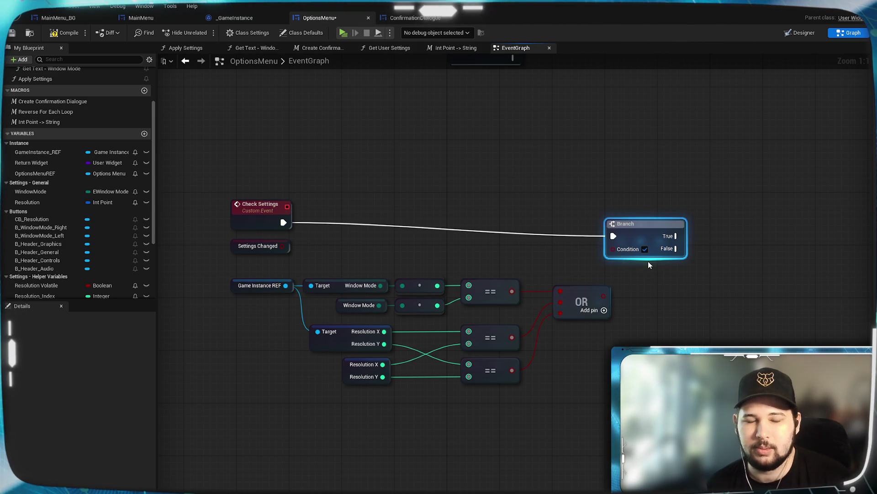
{"action": "left_click_drag", "start_coordinate": [652, 228], "coordinate": [678, 215]}
{"action": "left_click", "coordinate": [681, 330]}
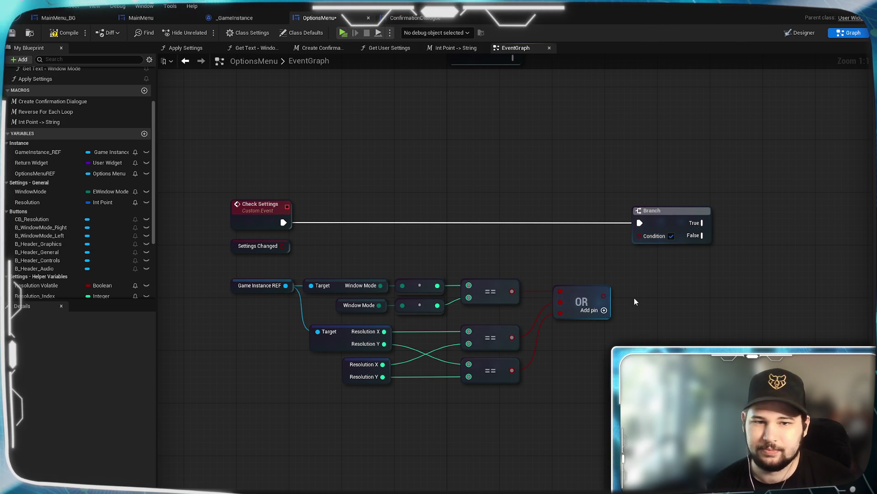
{"action": "left_click_drag", "start_coordinate": [603, 296], "coordinate": [640, 236]}
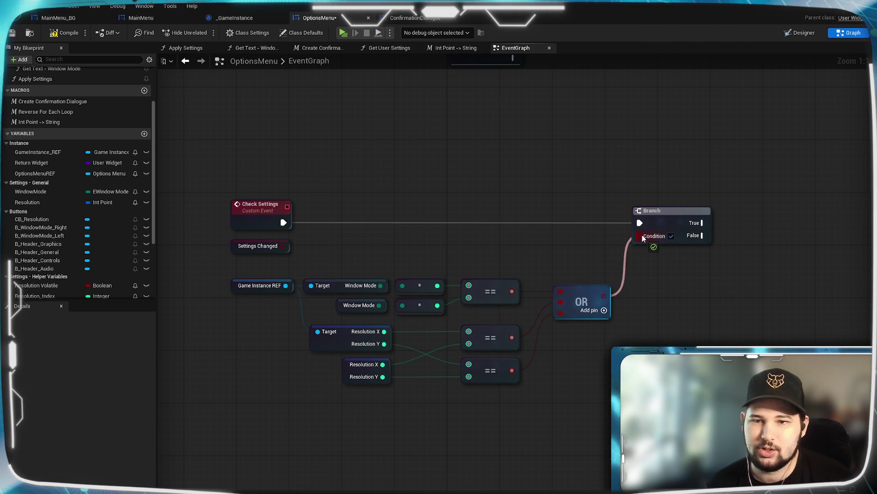
- Add a Set SettingsChanged node on the Branch True output, set to true
{"action": "left_click_drag", "start_coordinate": [654, 330], "coordinate": [604, 352]}
{"action": "left_click_drag", "start_coordinate": [600, 262], "coordinate": [646, 263]}
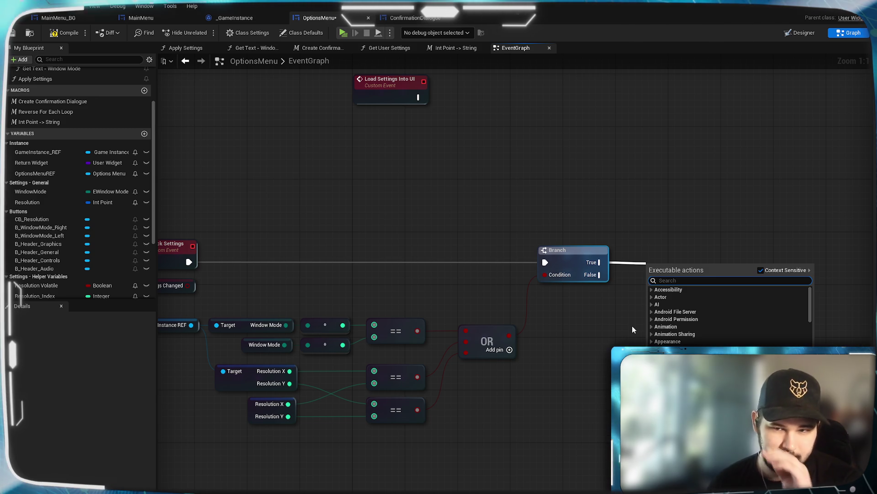
{"action": "left_click", "coordinate": [630, 333]}
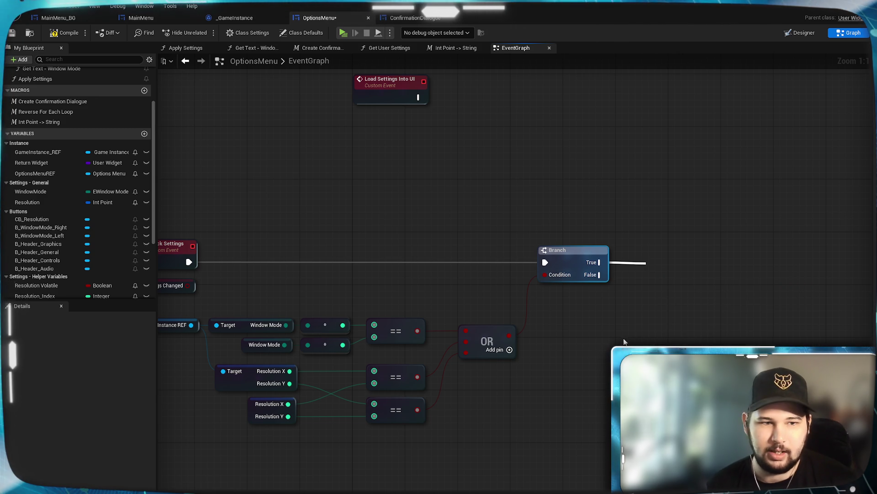
{"action": "scroll", "coordinate": [26, 291], "scroll_direction": "down", "scroll_amount": 4}
{"action": "left_click", "coordinate": [31, 281]}
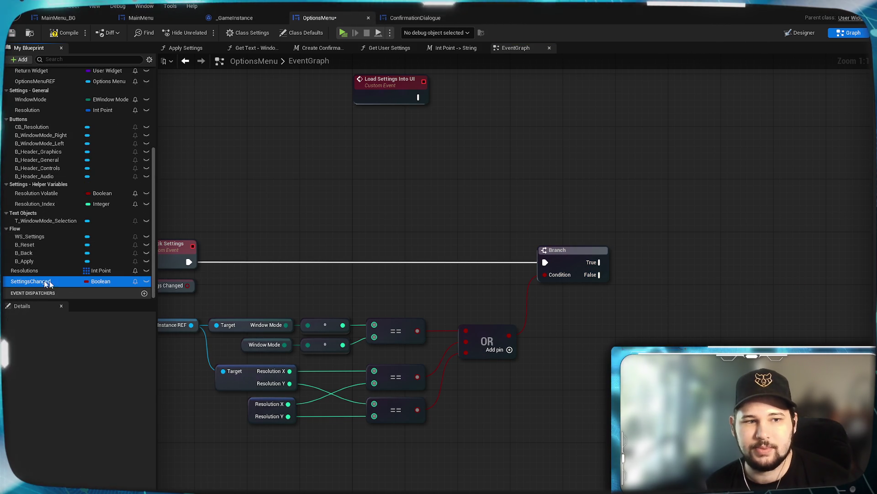
{"action": "left_click_drag", "start_coordinate": [31, 284], "coordinate": [631, 260]}
{"action": "left_click", "coordinate": [662, 285]}
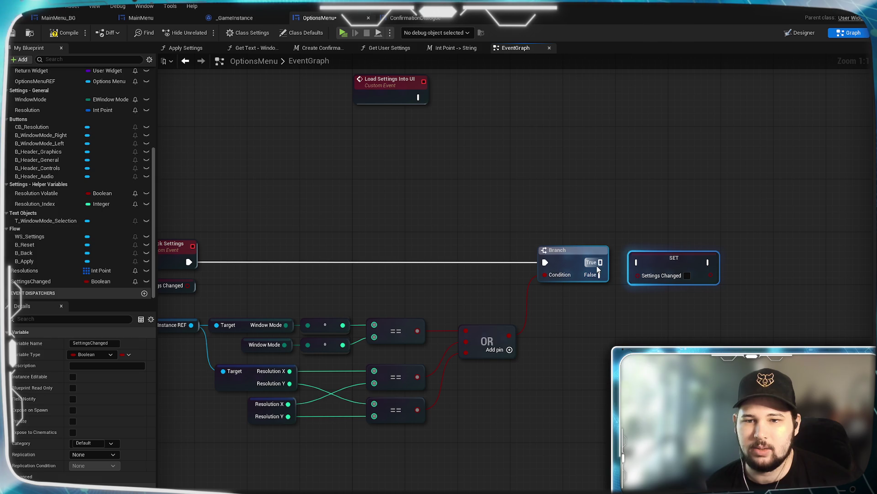
{"action": "left_click_drag", "start_coordinate": [638, 261], "coordinate": [600, 262]}
{"action": "left_click_drag", "start_coordinate": [607, 314], "coordinate": [629, 292]}
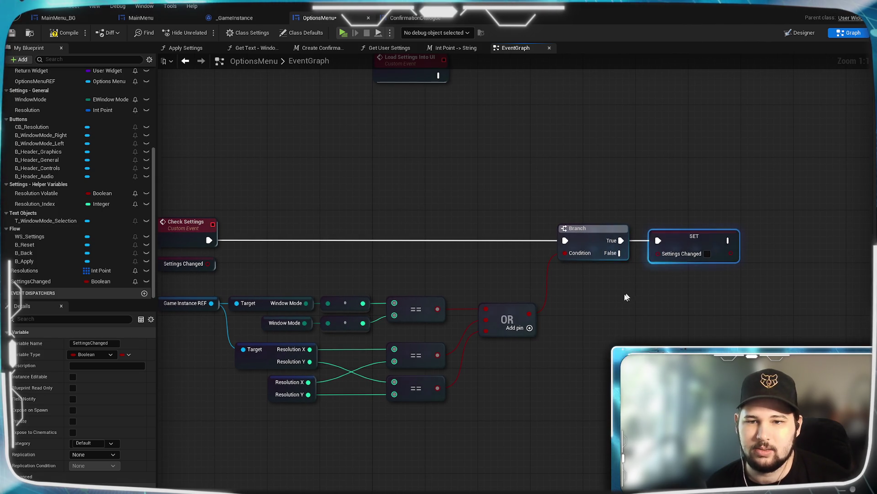
{"action": "left_click", "coordinate": [707, 253]}
{"action": "left_click_drag", "start_coordinate": [701, 284], "coordinate": [594, 294]}
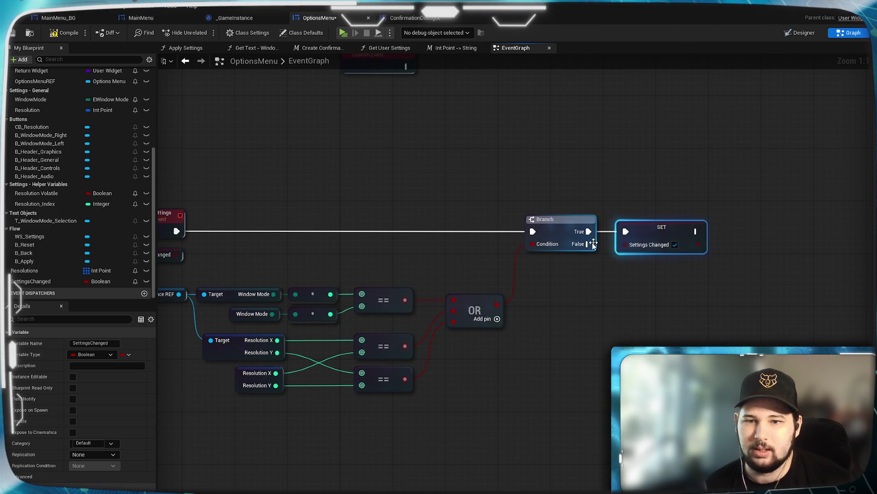
- Add a second Set SettingsChanged node on the Branch False output, left false
{"action": "mouse_move", "coordinate": [587, 243]}
{"action": "left_mouse_down"}
{"action": "mouse_move", "coordinate": [612, 281]}
{"action": "mouse_move", "coordinate": [553, 330]}
{"action": "left_mouse_up"}
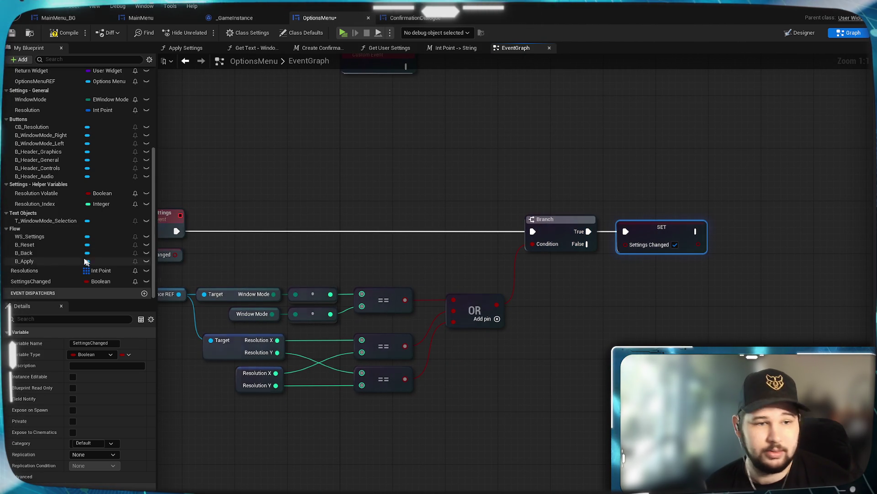
{"action": "mouse_move", "coordinate": [30, 281]}
{"action": "left_mouse_down"}
{"action": "mouse_move", "coordinate": [601, 298]}
{"action": "mouse_move", "coordinate": [634, 260]}
{"action": "left_mouse_up"}
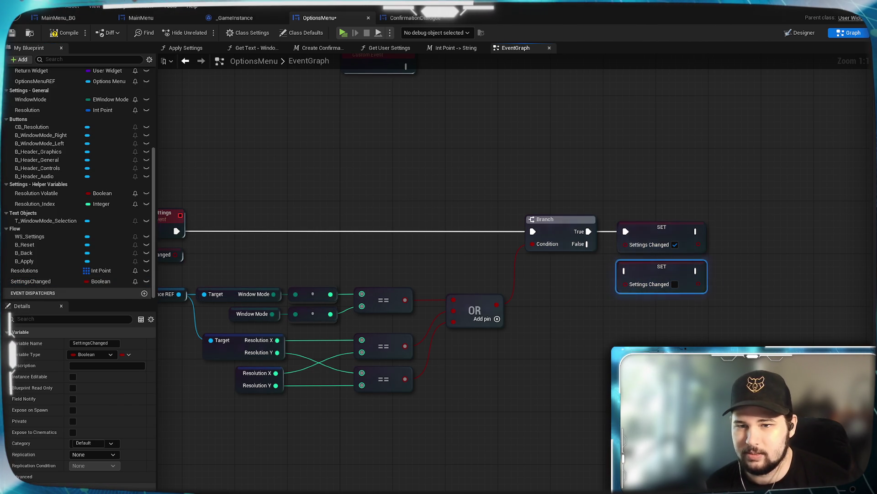
{"action": "mouse_move", "coordinate": [590, 243]}
{"action": "left_mouse_down"}
{"action": "mouse_move", "coordinate": [631, 285]}
{"action": "mouse_move", "coordinate": [625, 271]}
{"action": "left_mouse_up"}
{"action": "key", "text": "Home"}
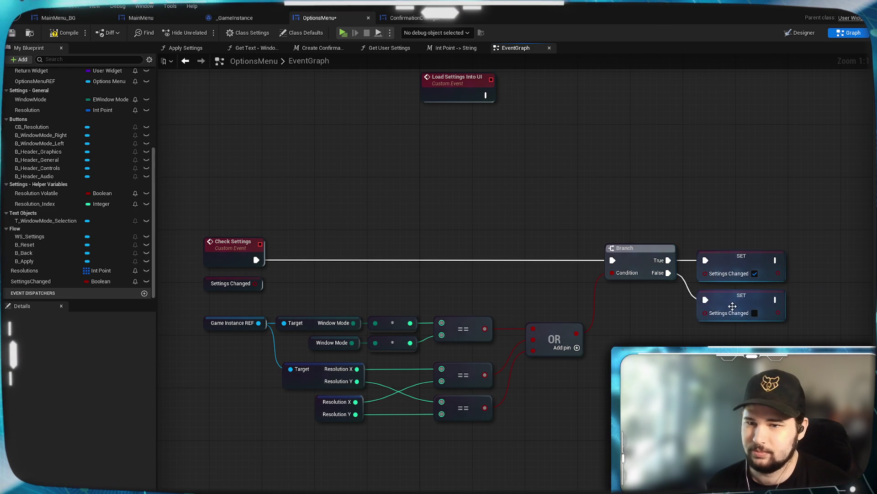
{"action": "mouse_move", "coordinate": [696, 334]}
{"action": "left_mouse_down"}
{"action": "mouse_move", "coordinate": [416, 340]}
{"action": "mouse_move", "coordinate": [693, 316]}
{"action": "left_mouse_up"}
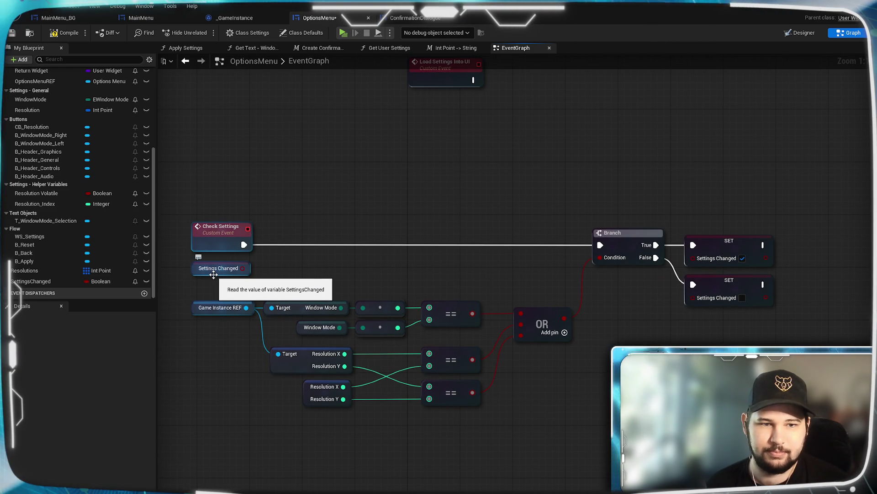
- Delete the unused Settings Changed getter and move the comparison nodes up under Check Settings
{"action": "left_click", "coordinate": [213, 270]}
{"action": "key", "text": "Delete"}
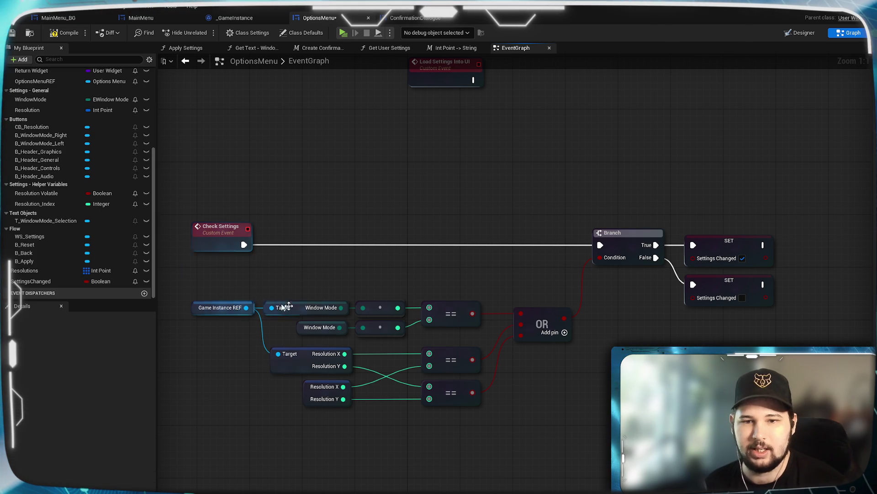
{"action": "left_click_drag", "start_coordinate": [555, 406], "coordinate": [189, 273]}
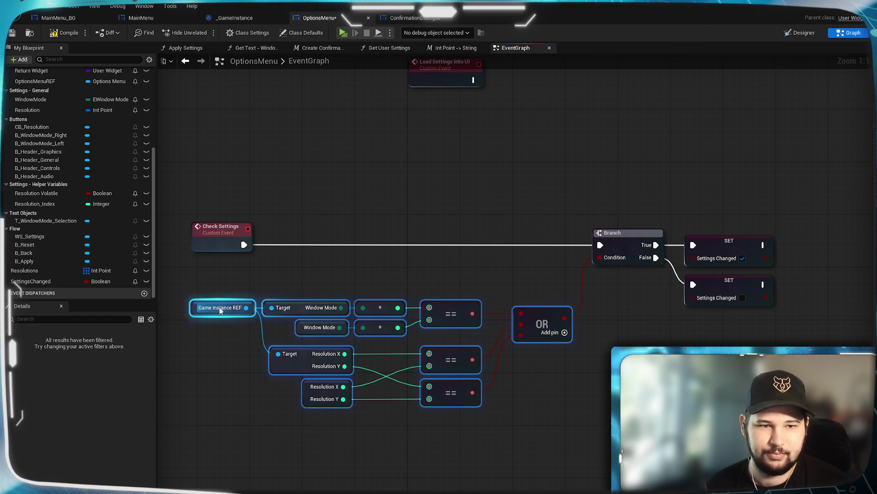
{"action": "left_click_drag", "start_coordinate": [219, 309], "coordinate": [220, 269]}
{"action": "left_click", "coordinate": [250, 389]}
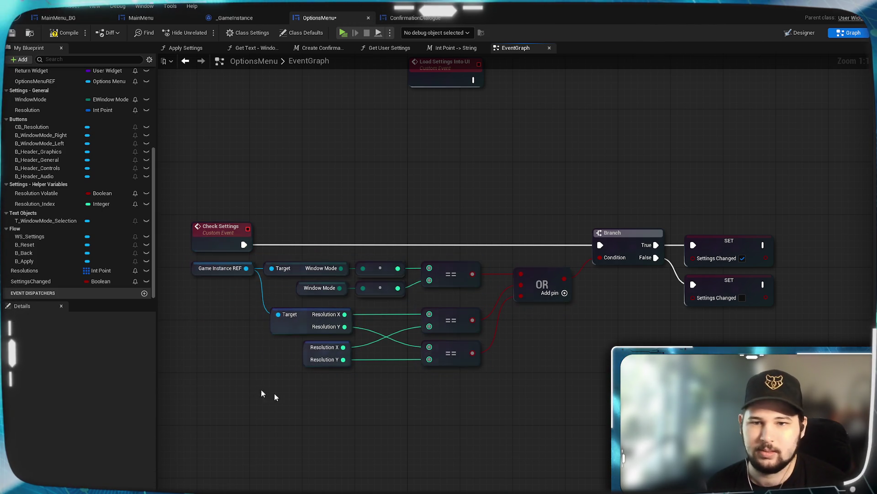
{"action": "left_click_drag", "start_coordinate": [250, 389], "coordinate": [213, 444]}
- Tidy the Branch and both setter nodes within the Check Settings chain
{"action": "left_click", "coordinate": [593, 293]}
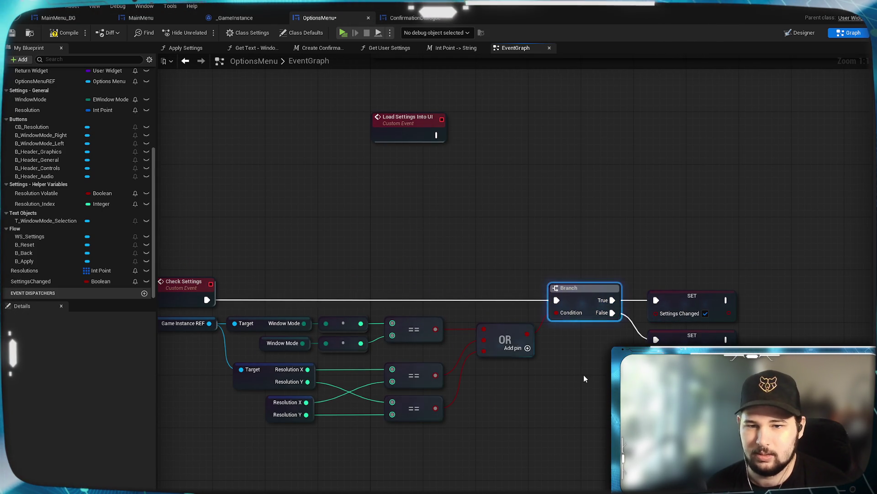
{"action": "left_click_drag", "start_coordinate": [633, 281], "coordinate": [738, 366]}
{"action": "left_click_drag", "start_coordinate": [671, 293], "coordinate": [664, 293]}
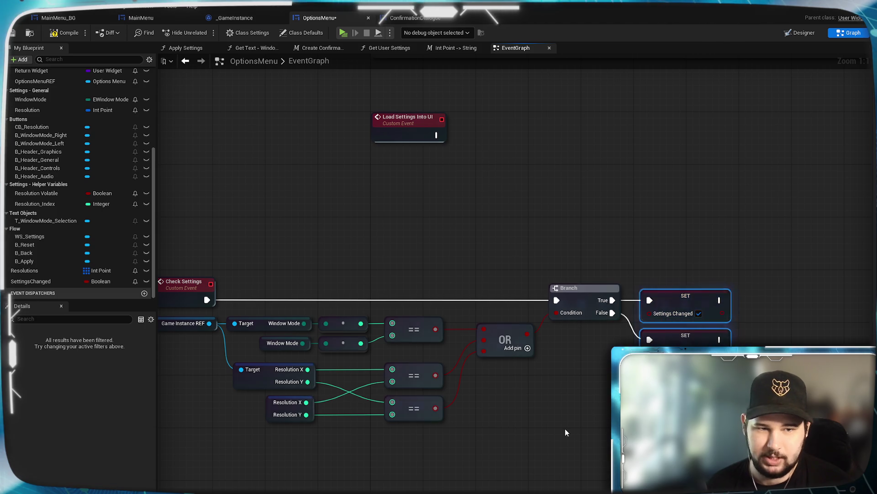
{"action": "left_click_drag", "start_coordinate": [565, 432], "coordinate": [606, 422]}
{"action": "mouse_move", "coordinate": [823, 439]}
{"action": "left_mouse_down"}
{"action": "mouse_move", "coordinate": [594, 297]}
{"action": "mouse_move", "coordinate": [221, 247]}
{"action": "mouse_move", "coordinate": [192, 256]}
{"action": "left_mouse_up"}
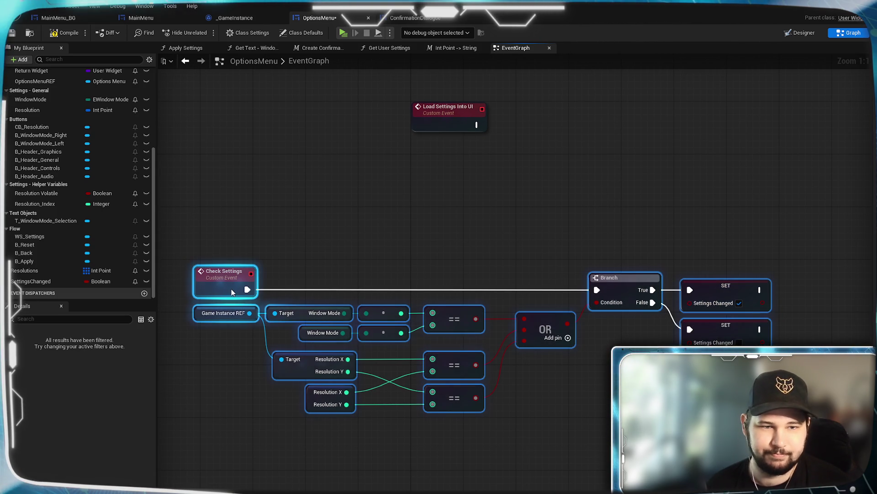
{"action": "left_click_drag", "start_coordinate": [756, 288], "coordinate": [510, 272]}
- Paste a copy of Set Is Enabled with B Apply and run it after the True SettingsChanged setter
{"action": "mouse_move", "coordinate": [588, 322]}
{"action": "left_mouse_down"}
{"action": "mouse_move", "coordinate": [513, 379]}
{"action": "mouse_move", "coordinate": [538, 434]}
{"action": "left_mouse_up"}
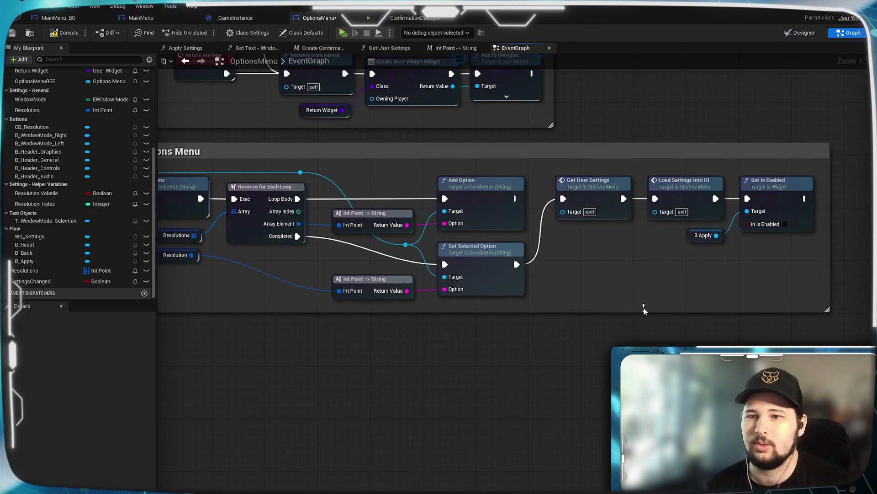
{"action": "left_click_drag", "start_coordinate": [771, 270], "coordinate": [736, 220]}
{"action": "mouse_move", "coordinate": [713, 256]}
{"action": "left_mouse_down"}
{"action": "mouse_move", "coordinate": [731, 238]}
{"action": "mouse_move", "coordinate": [691, 190]}
{"action": "left_mouse_up"}
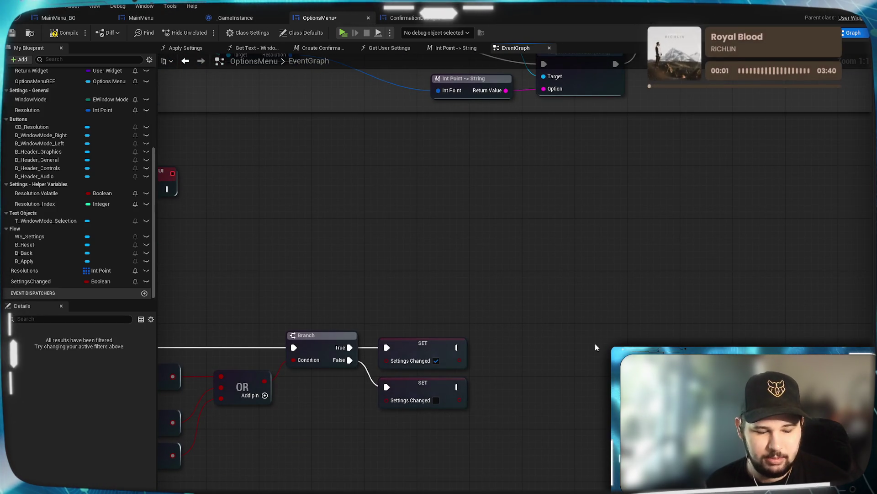
{"action": "key", "text": "ctrl+v"}
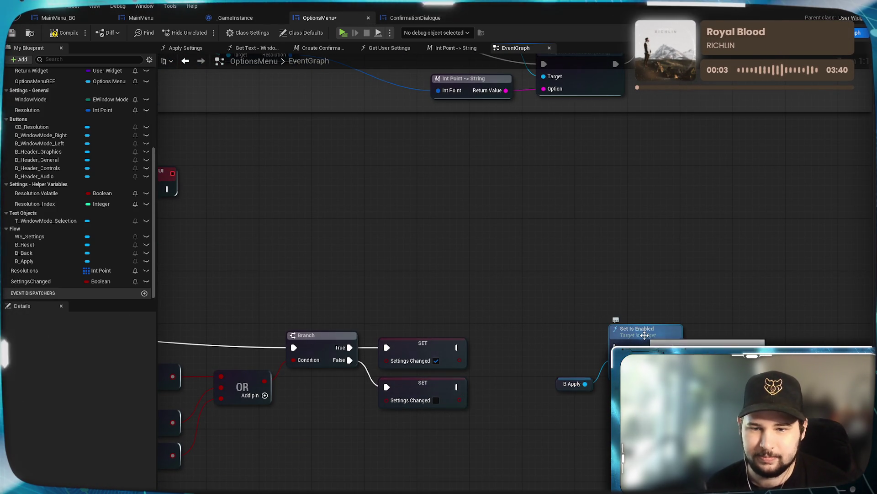
{"action": "left_click_drag", "start_coordinate": [458, 347], "coordinate": [615, 347]}
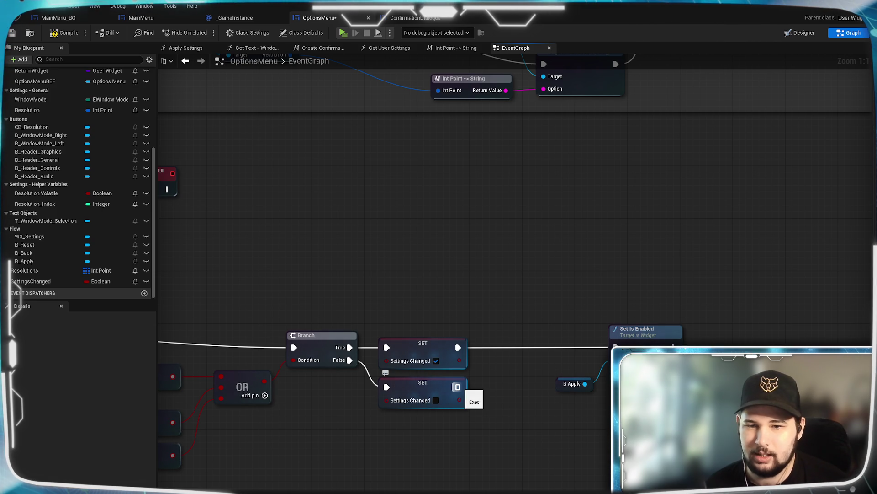
- Duplicate Set Is Enabled and B Apply, and wire the False branch's SET into the copy
{"action": "mouse_move", "coordinate": [688, 320]}
{"action": "left_mouse_down"}
{"action": "mouse_move", "coordinate": [574, 347]}
{"action": "mouse_move", "coordinate": [566, 438]}
{"action": "left_mouse_up"}
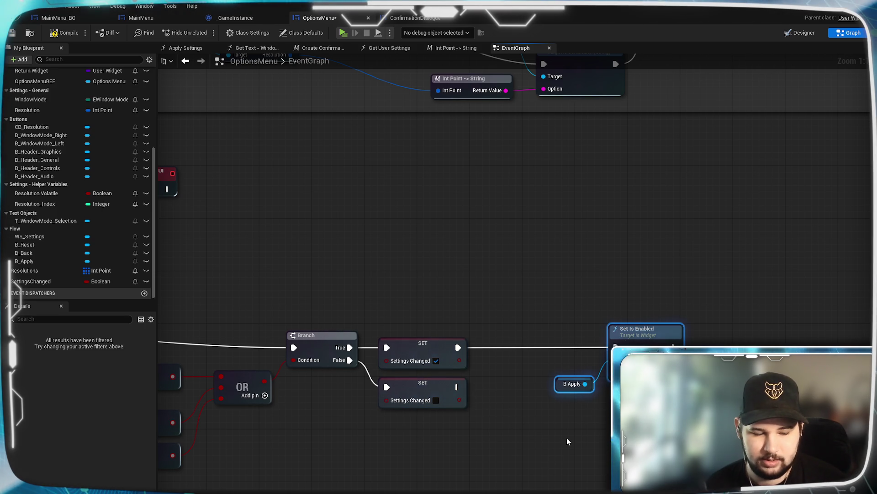
{"action": "left_click_drag", "start_coordinate": [570, 348], "coordinate": [580, 294]}
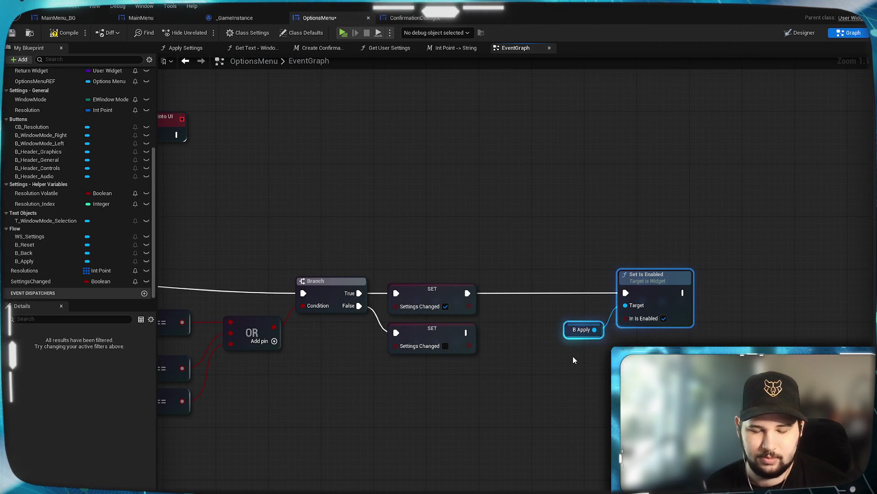
{"action": "key", "text": "ctrl+d"}
{"action": "left_click_drag", "start_coordinate": [466, 332], "coordinate": [604, 352]}
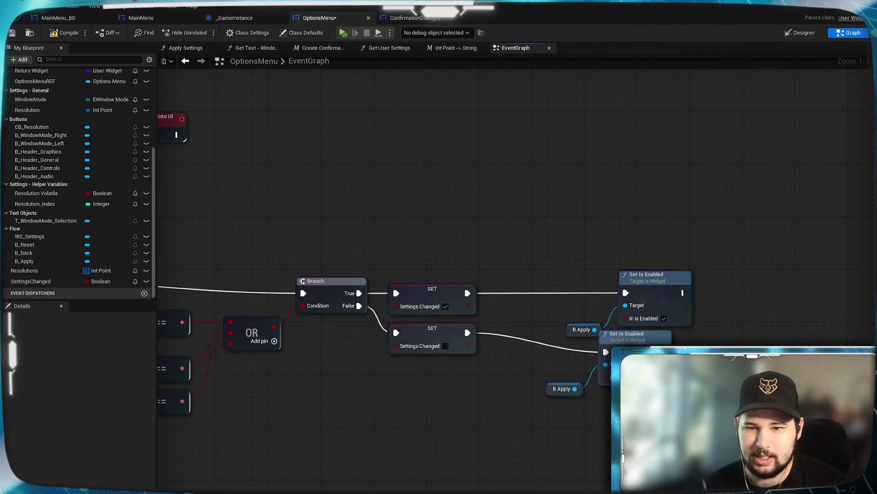
- Connect the upper B Apply reference to the lower Set Is Enabled target and delete the duplicate reference
{"action": "left_click_drag", "start_coordinate": [562, 276], "coordinate": [636, 327]}
{"action": "left_click", "coordinate": [600, 349]}
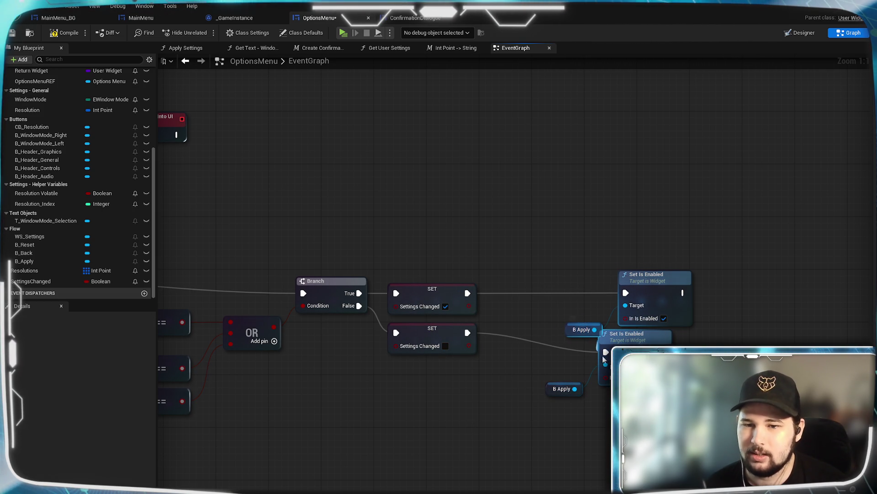
{"action": "left_click_drag", "start_coordinate": [605, 365], "coordinate": [575, 388]}
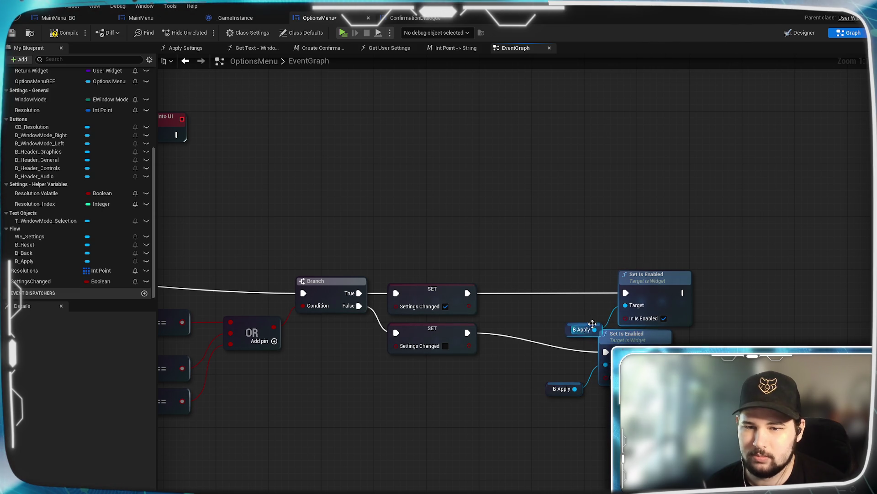
{"action": "left_click_drag", "start_coordinate": [591, 325], "coordinate": [566, 319]}
{"action": "left_click", "coordinate": [551, 391]}
{"action": "key", "text": "Delete"}
- Arrange both Set Is Enabled nodes around the shared B Apply reference and save OptionsMenu
{"action": "left_click_drag", "start_coordinate": [653, 280], "coordinate": [632, 280]}
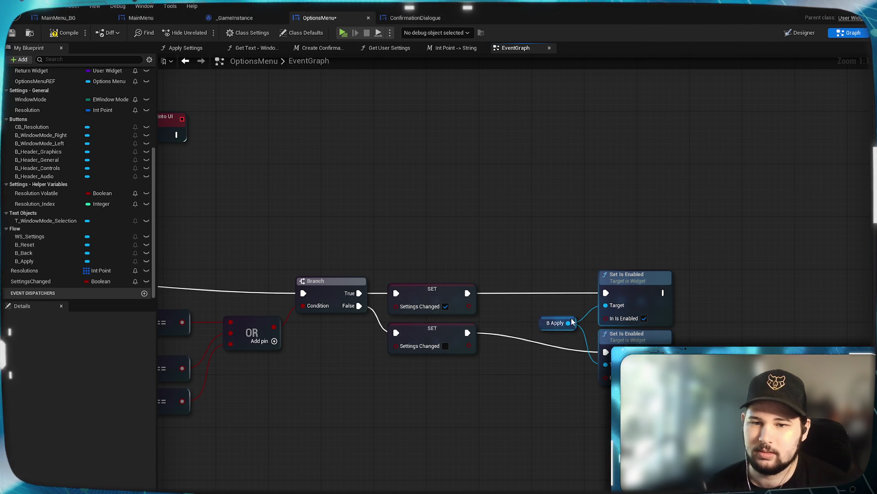
{"action": "left_click_drag", "start_coordinate": [572, 321], "coordinate": [579, 327]}
{"action": "left_click_drag", "start_coordinate": [564, 294], "coordinate": [676, 417]}
{"action": "mouse_move", "coordinate": [641, 302]}
{"action": "left_mouse_down"}
{"action": "mouse_move", "coordinate": [548, 288]}
{"action": "mouse_move", "coordinate": [575, 295]}
{"action": "mouse_move", "coordinate": [585, 286]}
{"action": "mouse_move", "coordinate": [577, 308]}
{"action": "mouse_move", "coordinate": [540, 303]}
{"action": "left_mouse_up"}
{"action": "left_click", "coordinate": [475, 333]}
{"action": "left_click_drag", "start_coordinate": [476, 334], "coordinate": [473, 366]}
{"action": "left_click", "coordinate": [459, 451]}
{"action": "key", "text": "Home"}
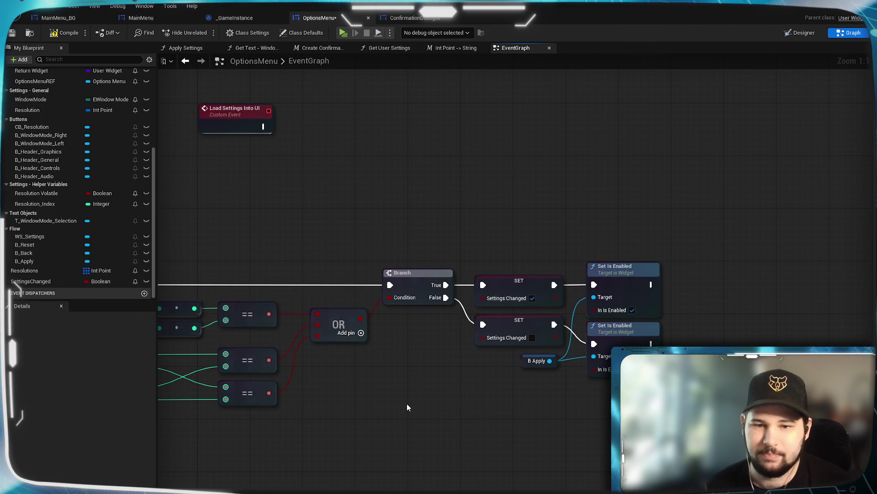
{"action": "left_click", "coordinate": [12, 34]}
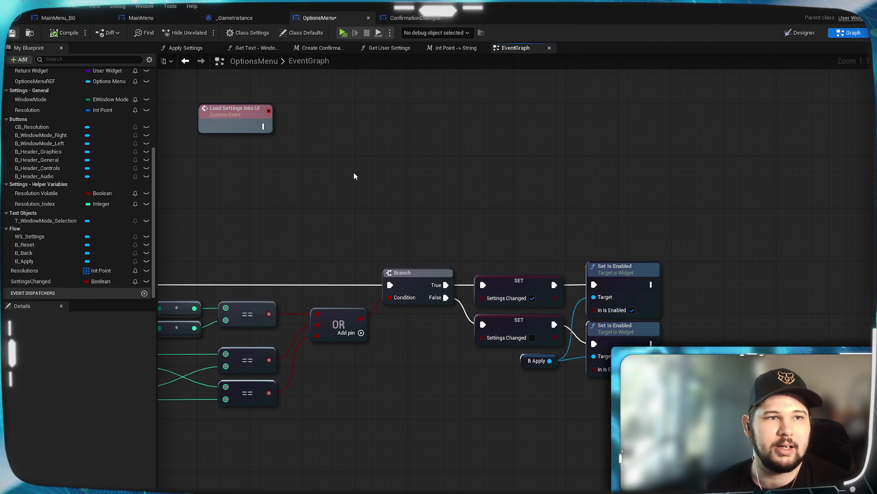
{"action": "left_click_drag", "start_coordinate": [362, 201], "coordinate": [548, 202]}
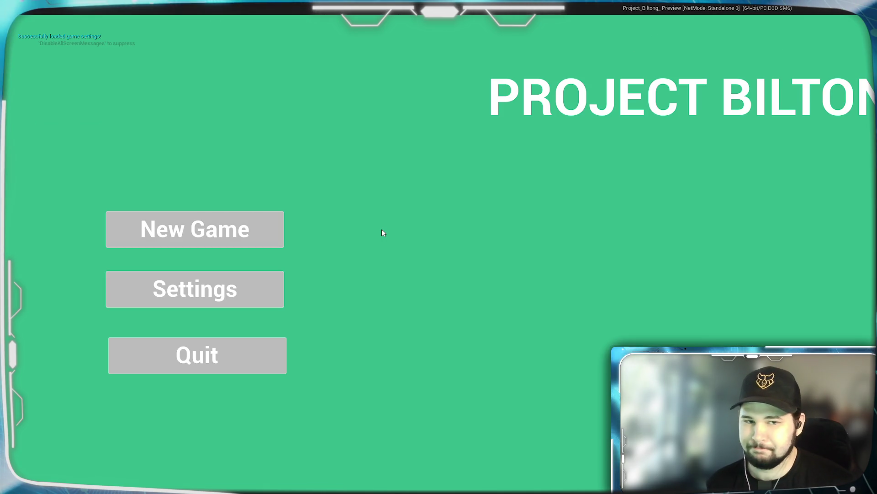
- Launch the game in a standalone preview window sized and placed at the top centre
{"action": "left_click", "coordinate": [198, 298]}
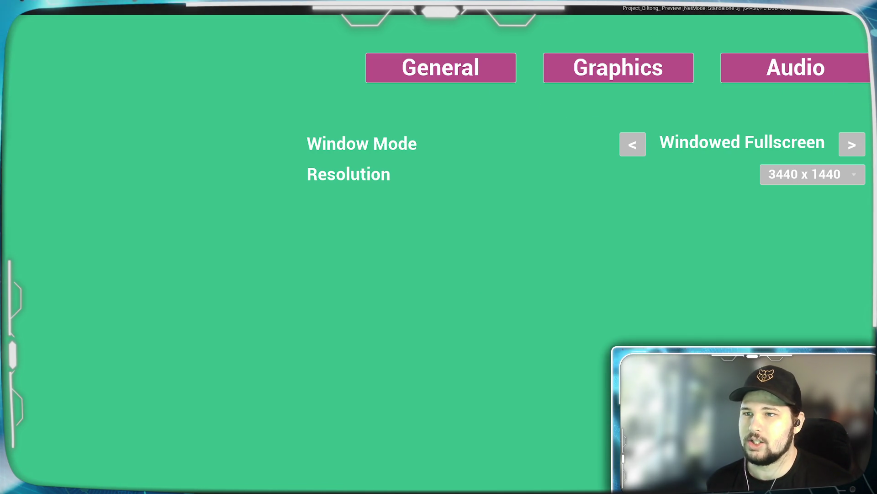
{"action": "left_click_drag", "start_coordinate": [742, 54], "coordinate": [355, 35]}
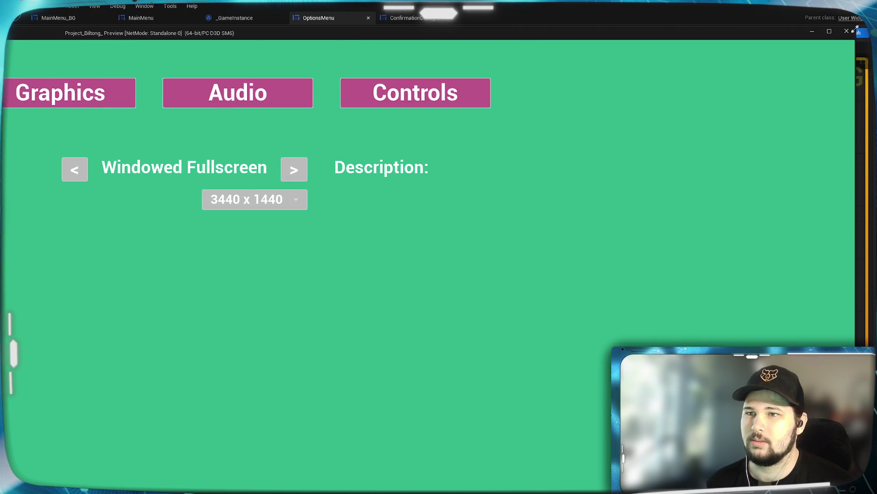
{"action": "mouse_move", "coordinate": [856, 28]}
{"action": "left_mouse_down"}
{"action": "mouse_move", "coordinate": [662, 80]}
{"action": "mouse_move", "coordinate": [536, 178]}
{"action": "left_mouse_up"}
{"action": "mouse_move", "coordinate": [389, 189]}
{"action": "left_mouse_down"}
{"action": "mouse_move", "coordinate": [556, 89]}
{"action": "mouse_move", "coordinate": [692, 72]}
{"action": "left_mouse_up"}
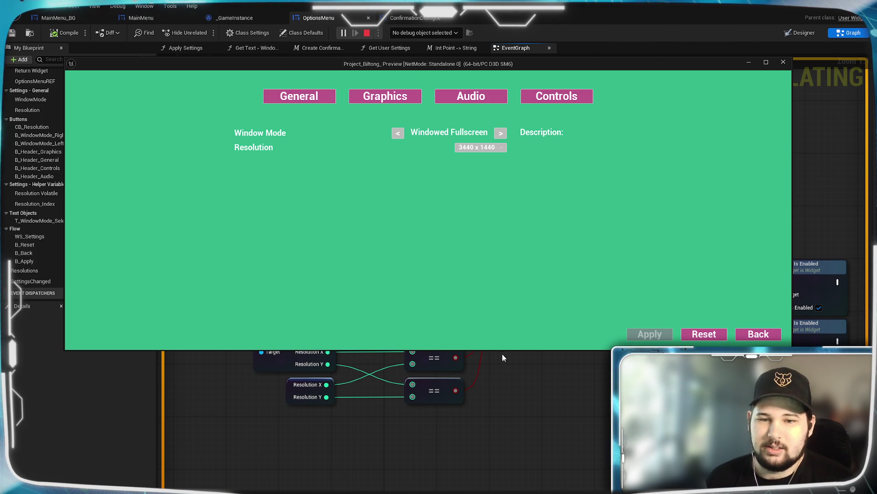
{"action": "left_click_drag", "start_coordinate": [497, 349], "coordinate": [475, 450]}
{"action": "mouse_move", "coordinate": [524, 64]}
{"action": "left_mouse_down"}
{"action": "mouse_move", "coordinate": [509, 59]}
{"action": "mouse_move", "coordinate": [494, 31]}
{"action": "left_mouse_up"}
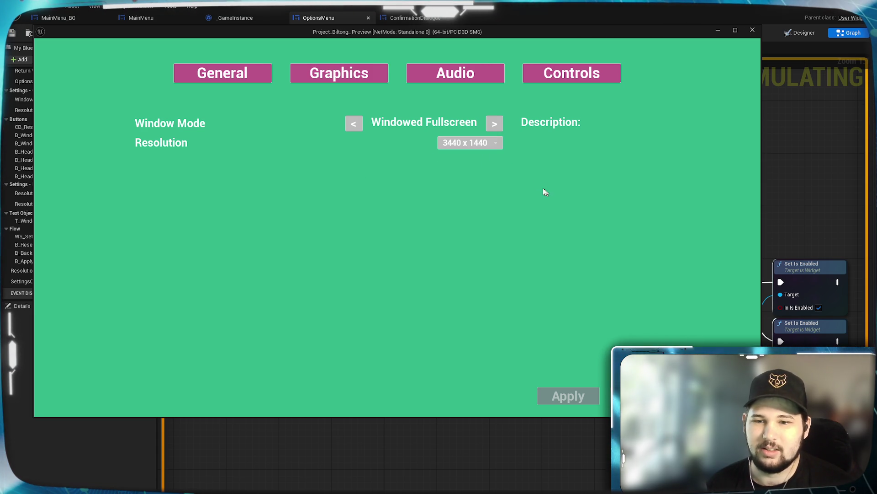
- Switch the resolution to 1920 x 1080 and keep it
{"action": "left_click", "coordinate": [485, 145]}
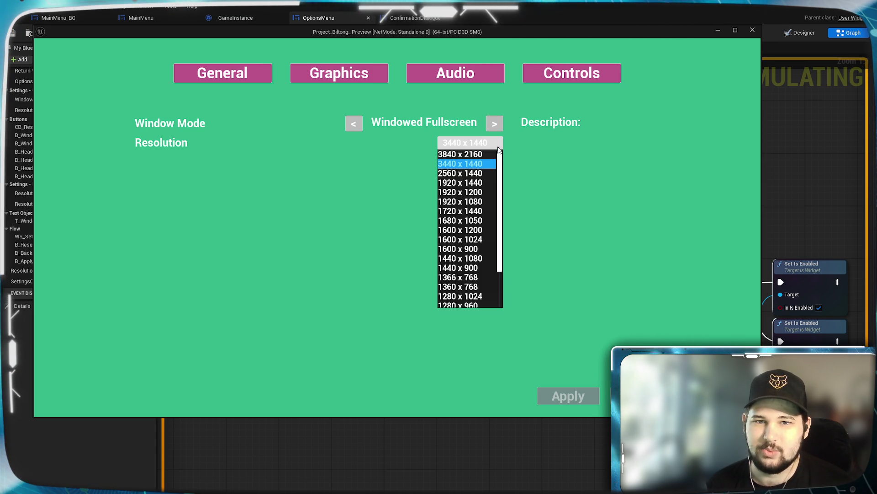
{"action": "left_click", "coordinate": [471, 204]}
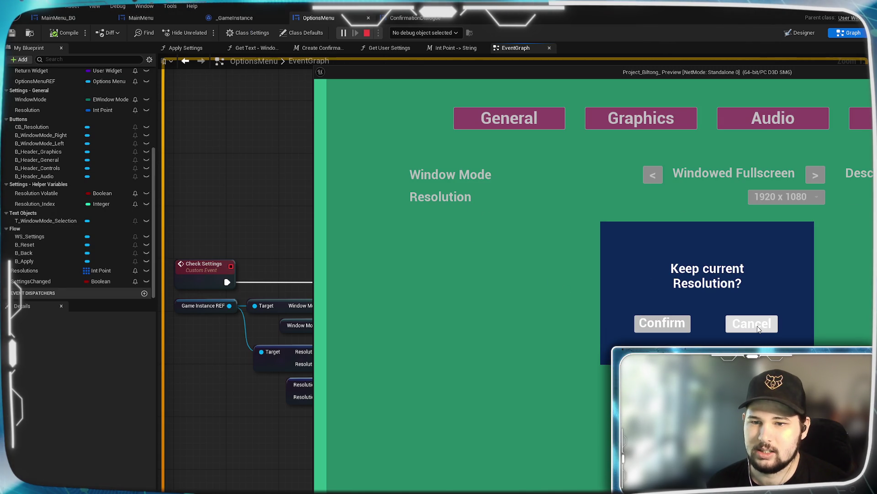
{"action": "left_click", "coordinate": [639, 324]}
{"action": "left_click_drag", "start_coordinate": [742, 72], "coordinate": [456, 26]}
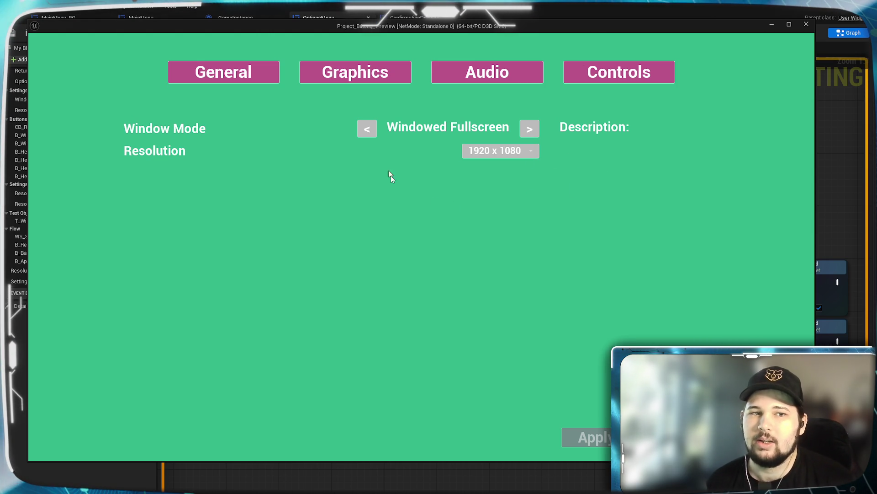
- Switch the resolution to 1600 x 900, keep it, return to the main menu and close the preview
{"action": "left_click", "coordinate": [532, 157]}
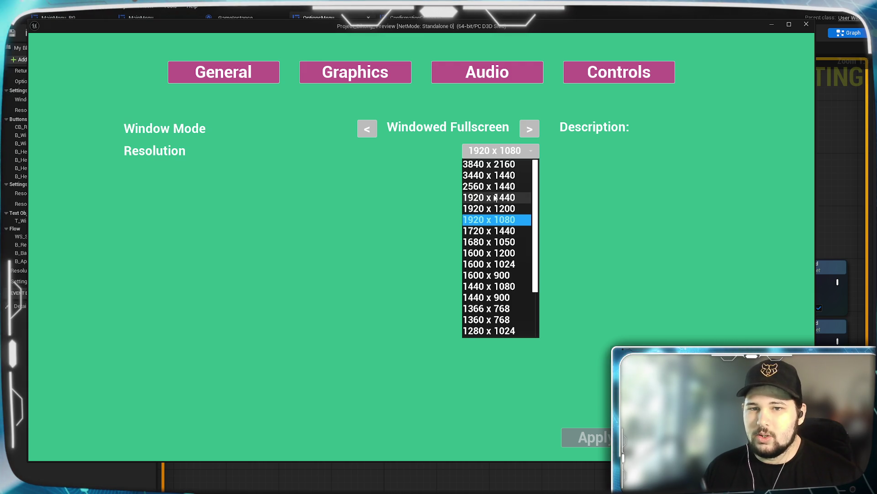
{"action": "left_click", "coordinate": [486, 276]}
{"action": "left_click", "coordinate": [683, 325]}
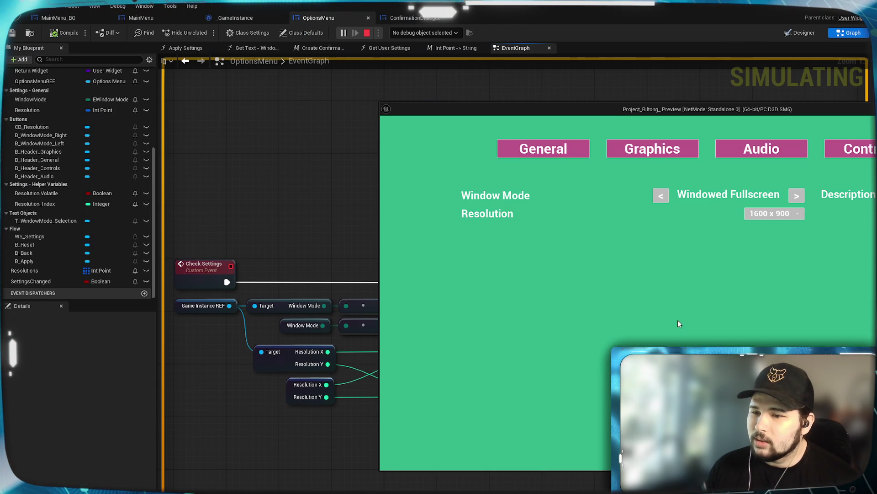
{"action": "left_click_drag", "start_coordinate": [773, 110], "coordinate": [514, 85]}
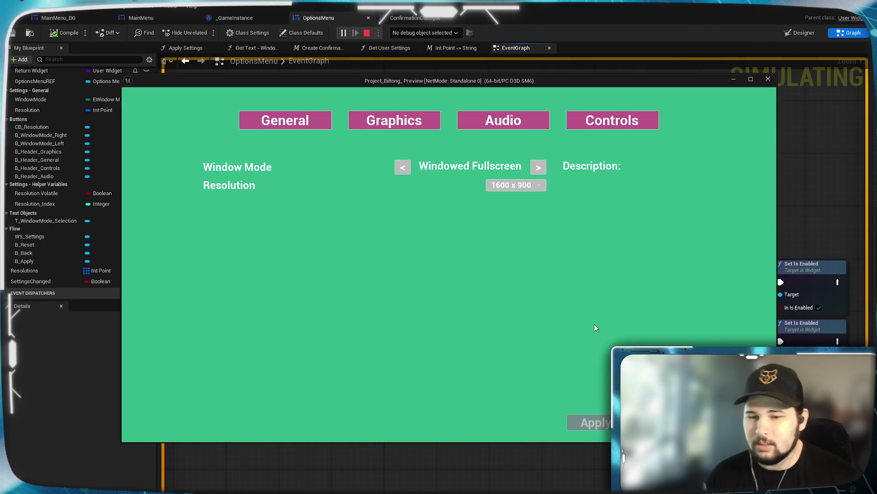
{"action": "left_click", "coordinate": [668, 422]}
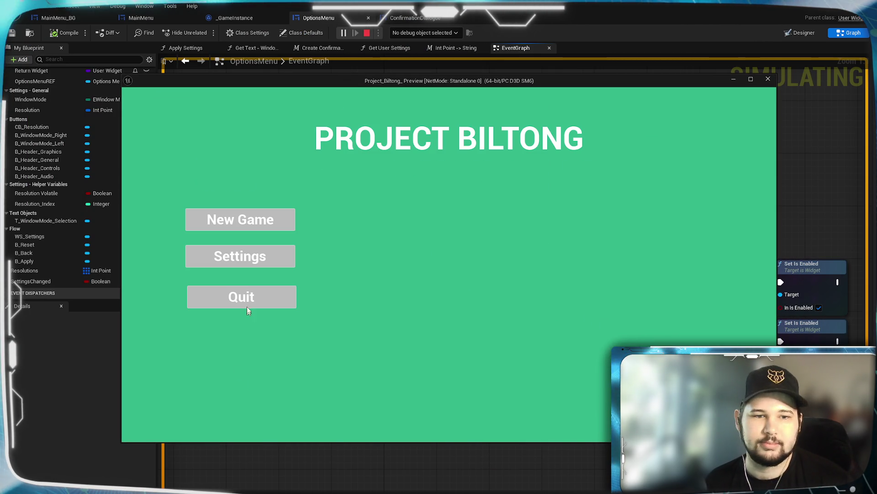
{"action": "key", "text": "Escape"}
{"action": "mouse_move", "coordinate": [564, 474]}
{"action": "left_mouse_down"}
{"action": "mouse_move", "coordinate": [534, 333]}
{"action": "mouse_move", "coordinate": [448, 206]}
{"action": "left_mouse_up"}
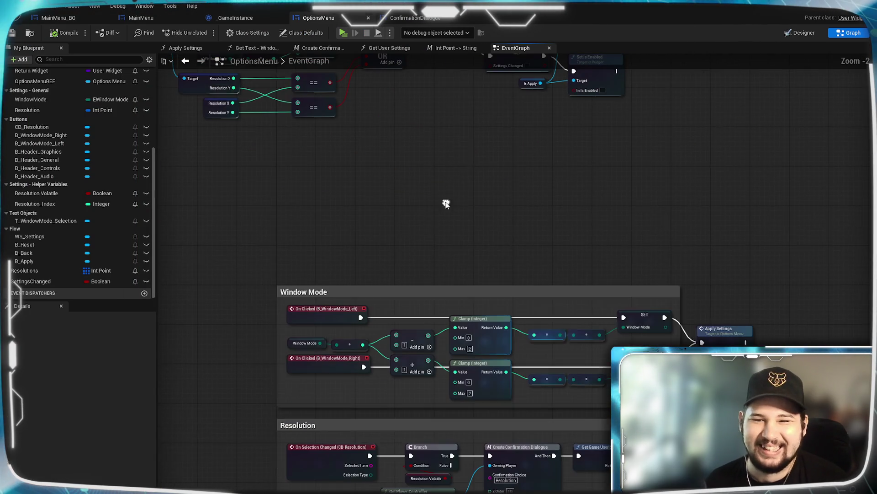
- Delete the Apply Settings call after the Window Mode SET nodes, then view the Resolution comment block
{"action": "mouse_move", "coordinate": [673, 248]}
{"action": "left_mouse_down"}
{"action": "mouse_move", "coordinate": [712, 366]}
{"action": "mouse_move", "coordinate": [557, 183]}
{"action": "left_mouse_up"}
{"action": "mouse_move", "coordinate": [627, 337]}
{"action": "left_mouse_down"}
{"action": "mouse_move", "coordinate": [529, 446]}
{"action": "mouse_move", "coordinate": [550, 355]}
{"action": "mouse_move", "coordinate": [558, 355]}
{"action": "left_mouse_up"}
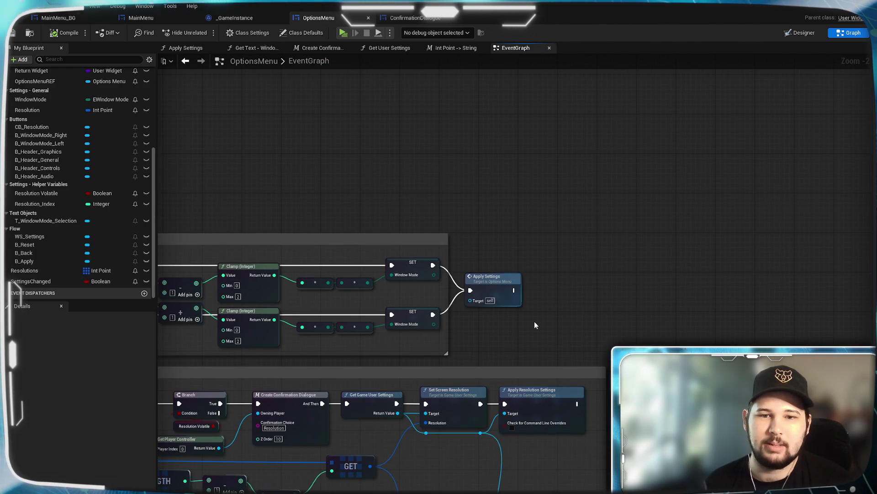
{"action": "left_click", "coordinate": [502, 291]}
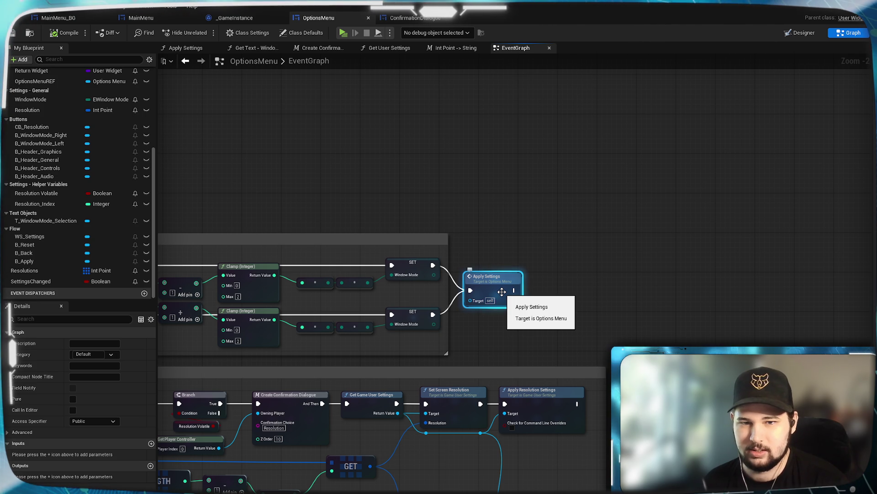
{"action": "key", "text": "Delete"}
{"action": "mouse_move", "coordinate": [519, 306]}
{"action": "left_mouse_down"}
{"action": "mouse_move", "coordinate": [543, 171]}
{"action": "mouse_move", "coordinate": [562, 221]}
{"action": "mouse_move", "coordinate": [555, 290]}
{"action": "left_mouse_up"}
{"action": "mouse_move", "coordinate": [563, 340]}
{"action": "left_mouse_down"}
{"action": "mouse_move", "coordinate": [719, 173]}
{"action": "mouse_move", "coordinate": [772, 157]}
{"action": "mouse_move", "coordinate": [663, 182]}
{"action": "left_mouse_up"}
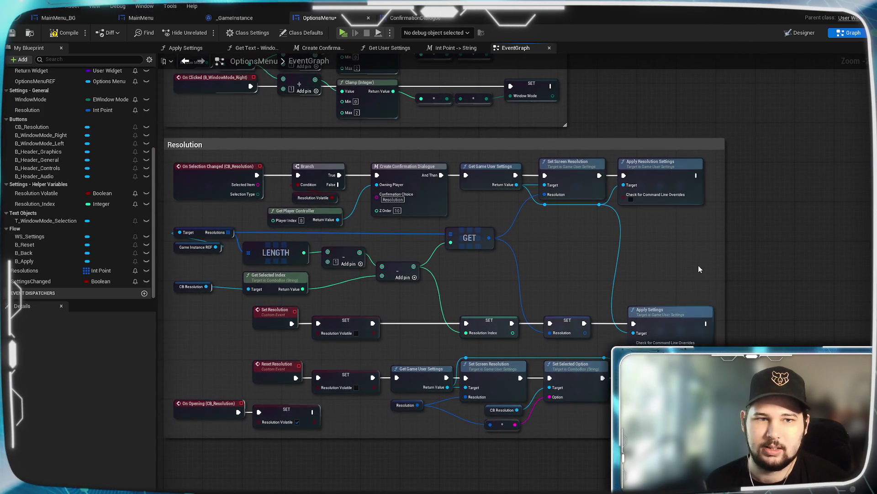
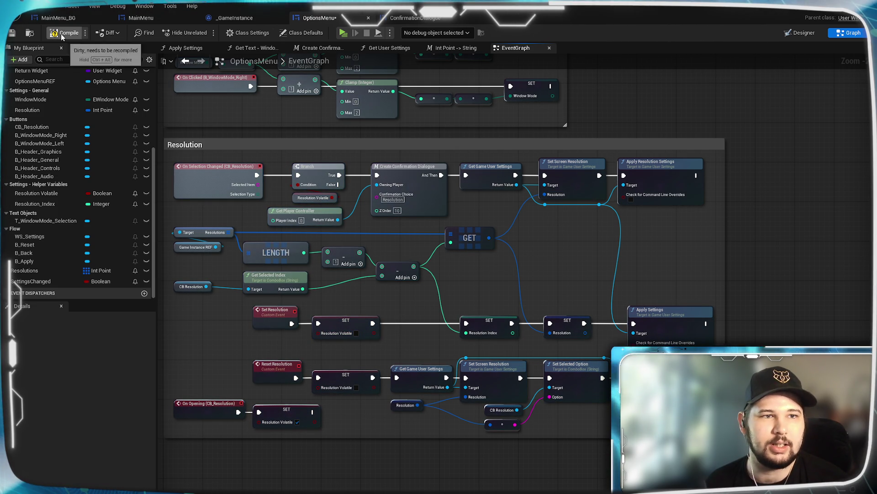
- Add a Check Settings call after Apply Settings and wire Apply Resolution Settings into it
{"action": "mouse_move", "coordinate": [217, 117]}
{"action": "left_mouse_down"}
{"action": "mouse_move", "coordinate": [382, 344]}
{"action": "mouse_move", "coordinate": [382, 467]}
{"action": "mouse_move", "coordinate": [185, 155]}
{"action": "left_mouse_up"}
{"action": "scroll", "coordinate": [602, 273], "scroll_direction": "down", "scroll_amount": 3}
{"action": "scroll", "coordinate": [507, 294], "scroll_direction": "up", "scroll_amount": 3}
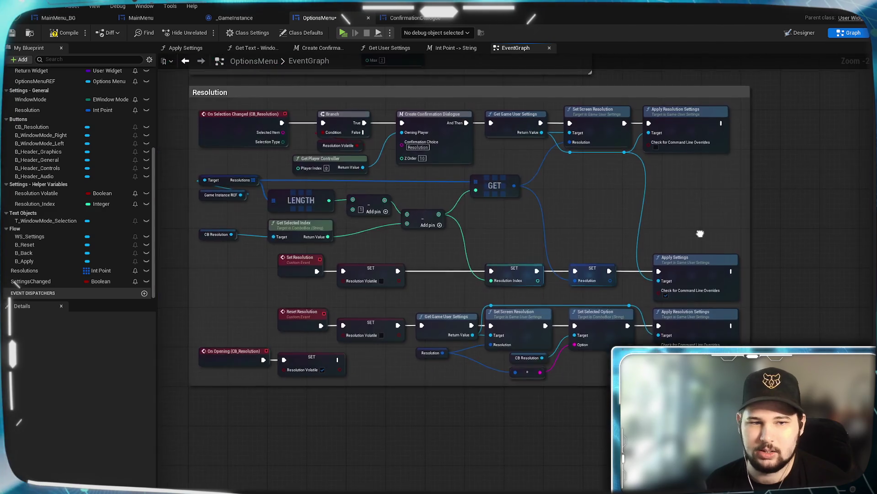
{"action": "left_click_drag", "start_coordinate": [505, 291], "coordinate": [544, 303]}
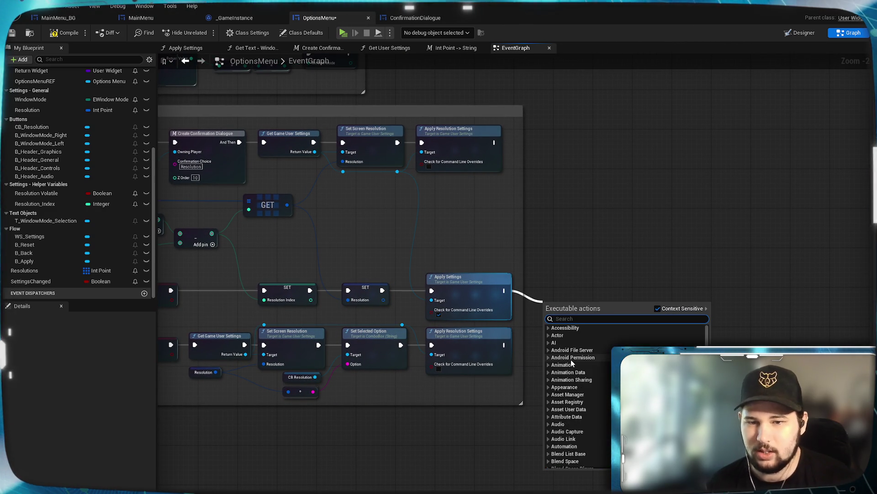
{"action": "type", "text": "check"}
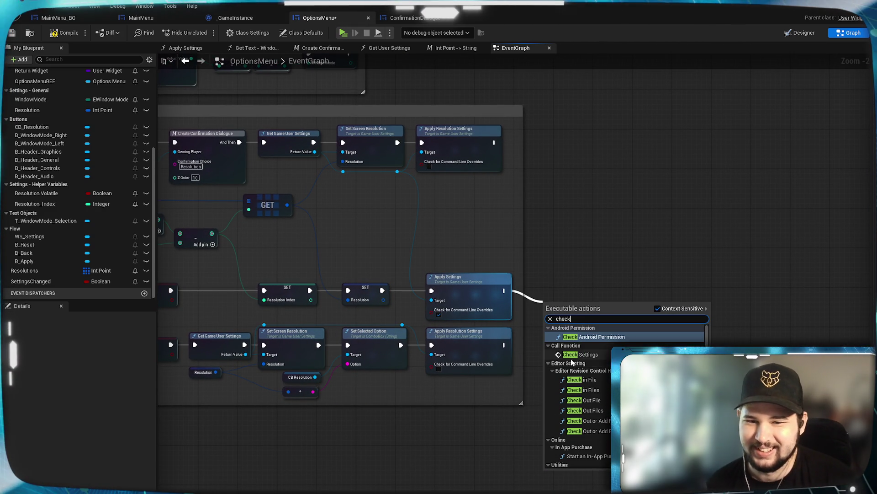
{"action": "left_click", "coordinate": [580, 354]}
{"action": "mouse_move", "coordinate": [505, 345]}
{"action": "left_mouse_down"}
{"action": "mouse_move", "coordinate": [515, 357]}
{"action": "mouse_move", "coordinate": [545, 315]}
{"action": "left_mouse_up"}
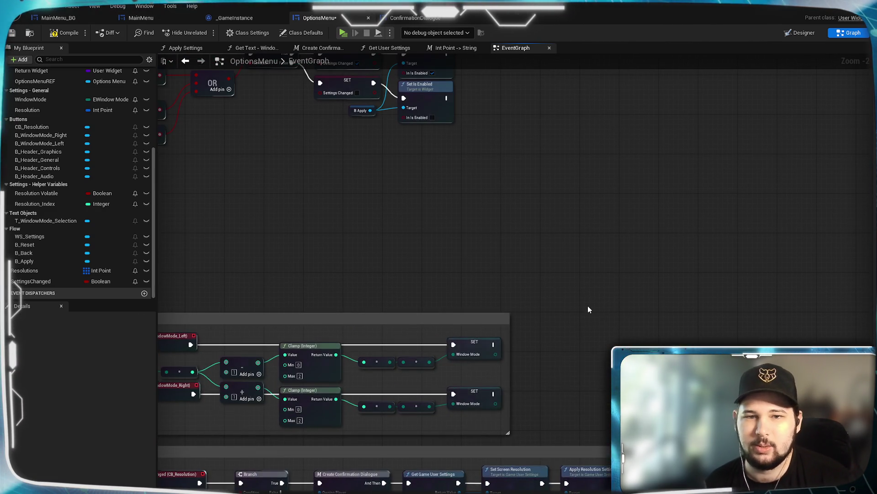
- Add a Check Settings node after the Window Mode SET nodes and compile OptionsMenu
{"action": "scroll", "coordinate": [588, 305], "scroll_direction": "up", "scroll_amount": 3}
{"action": "left_click_drag", "start_coordinate": [508, 249], "coordinate": [555, 279]}
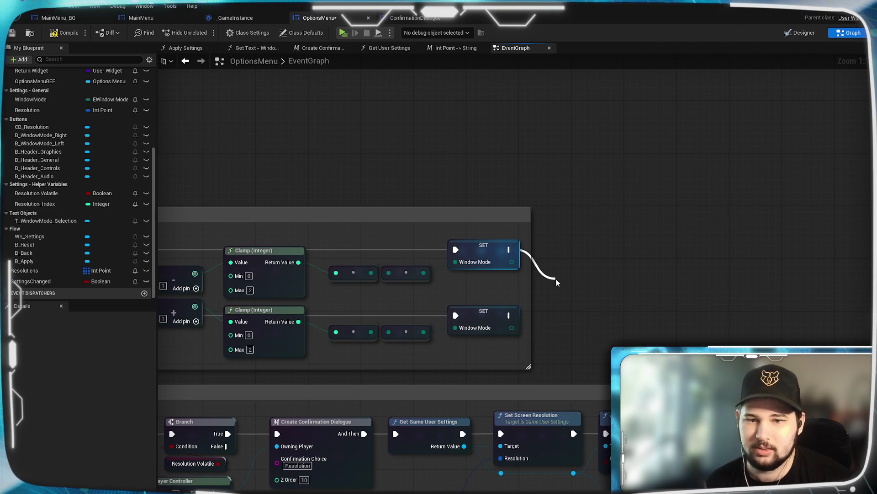
{"action": "type", "text": "check"}
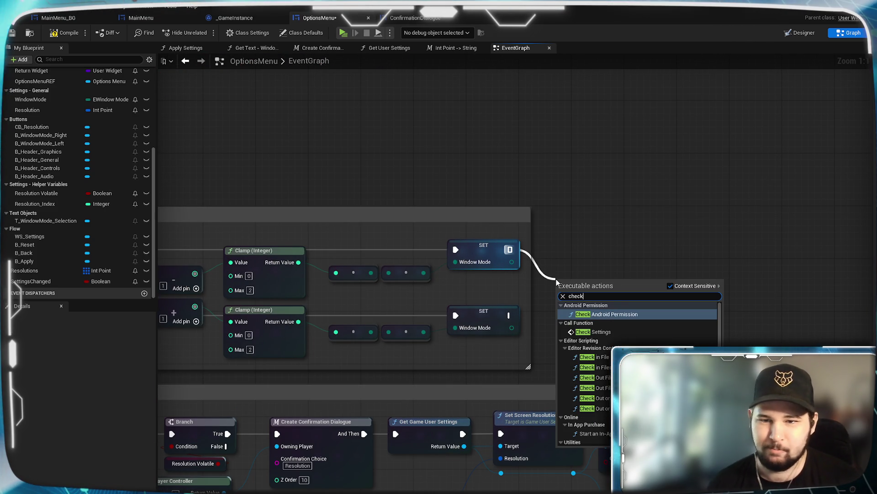
{"action": "key", "text": "Escape"}
{"action": "mouse_move", "coordinate": [511, 316]}
{"action": "left_mouse_down"}
{"action": "mouse_move", "coordinate": [562, 311]}
{"action": "mouse_move", "coordinate": [553, 298]}
{"action": "mouse_move", "coordinate": [586, 261]}
{"action": "mouse_move", "coordinate": [590, 275]}
{"action": "left_mouse_up"}
{"action": "left_click", "coordinate": [601, 328]}
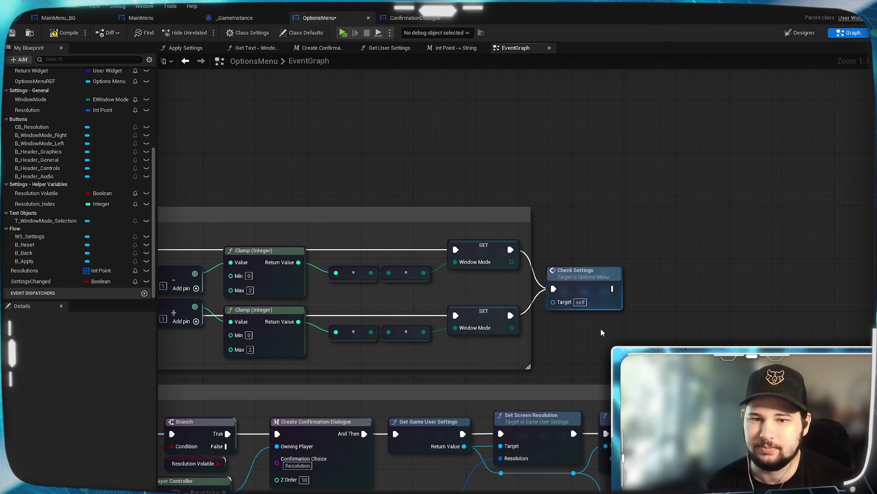
{"action": "left_click", "coordinate": [68, 32]}
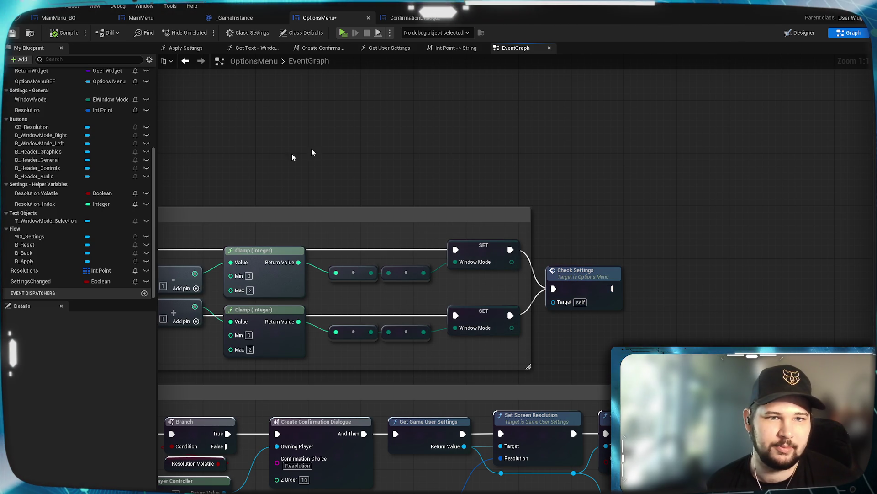
{"action": "left_click", "coordinate": [342, 32]}
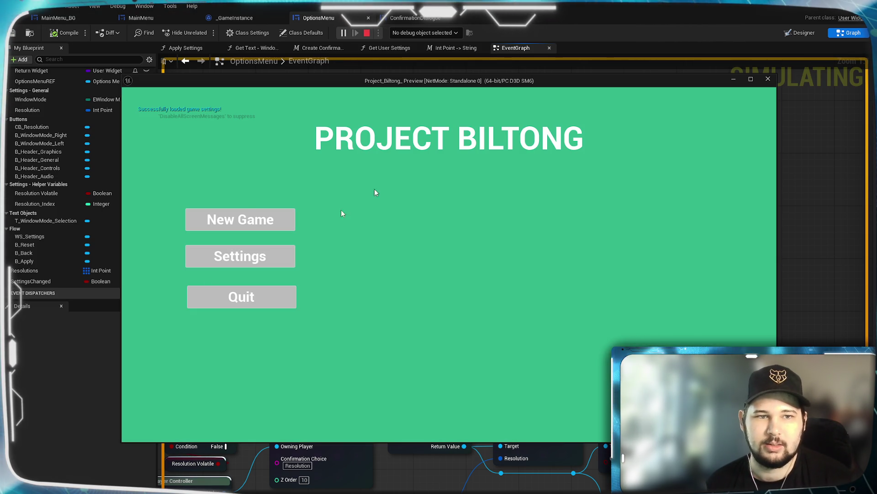
- In the running game, open Options and switch the resolution to 1920 x 1080, keeping it
{"action": "left_click", "coordinate": [223, 259]}
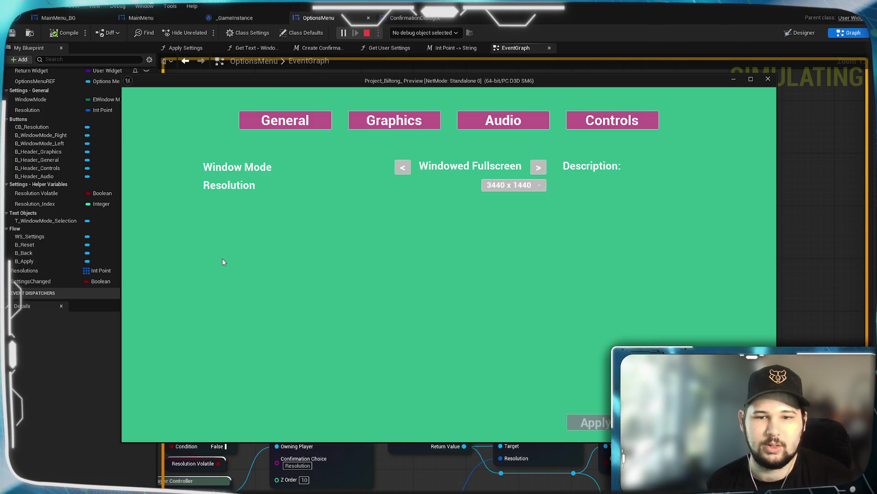
{"action": "mouse_move", "coordinate": [578, 86]}
{"action": "left_mouse_down"}
{"action": "mouse_move", "coordinate": [545, 68]}
{"action": "mouse_move", "coordinate": [488, 71]}
{"action": "left_mouse_up"}
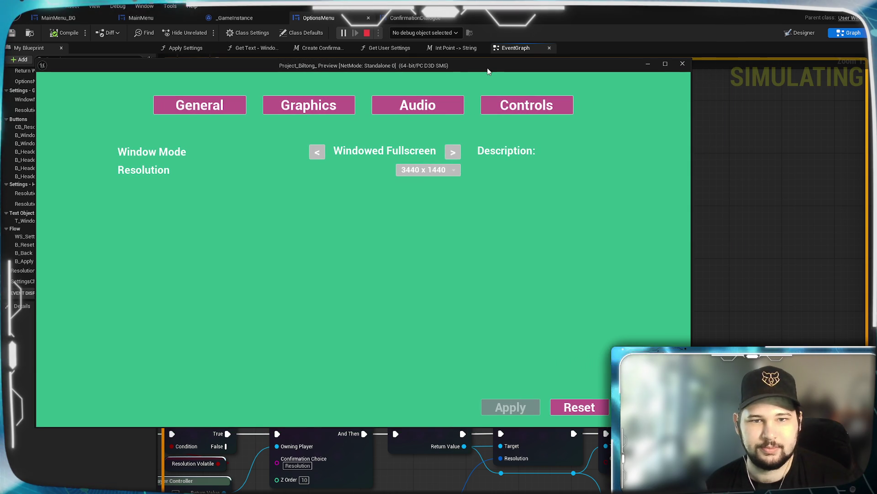
{"action": "left_click", "coordinate": [439, 171]}
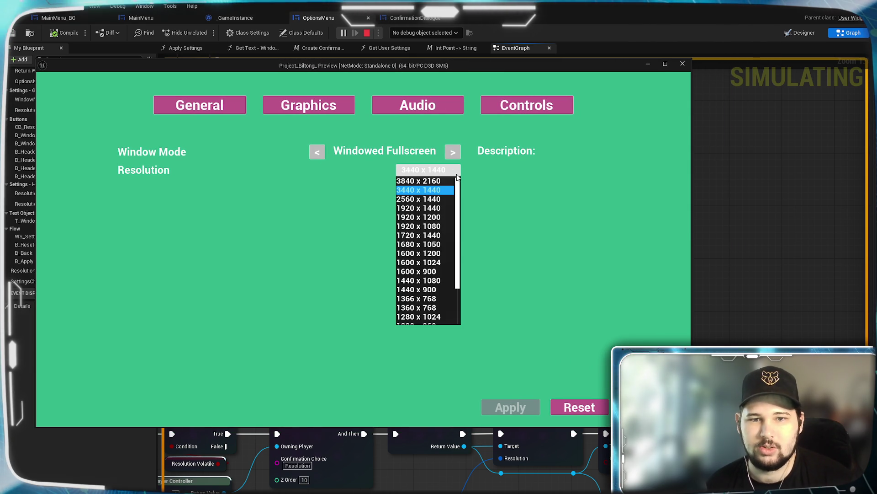
{"action": "left_click", "coordinate": [438, 227]}
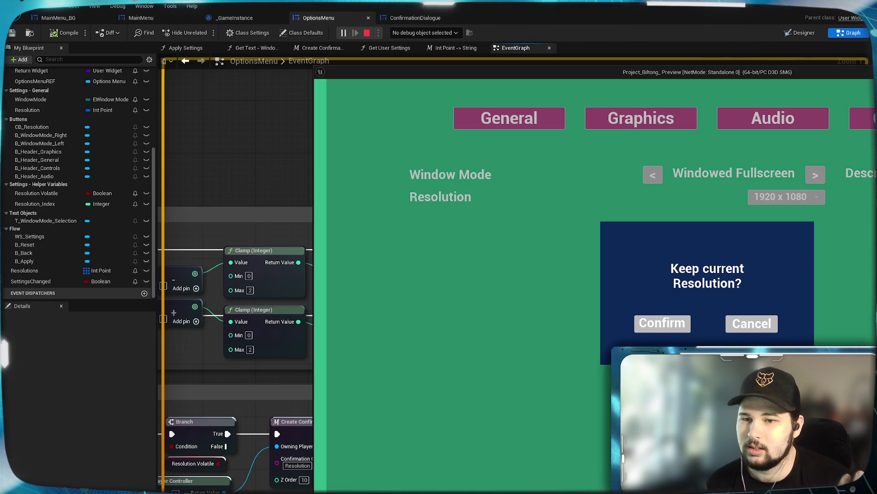
{"action": "left_click", "coordinate": [658, 323]}
{"action": "left_click_drag", "start_coordinate": [754, 72], "coordinate": [462, 25]}
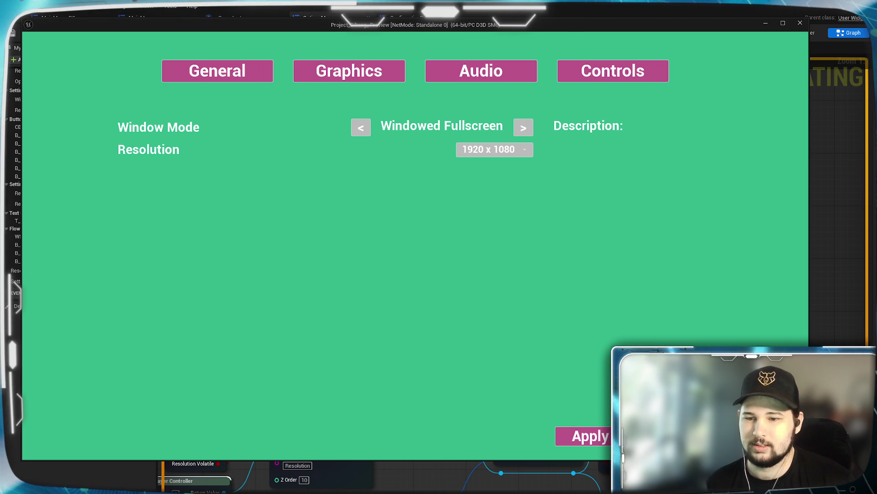
- Try leaving Options twice, declining to discard the changes each time, then stop the test
{"action": "key", "text": "Escape"}
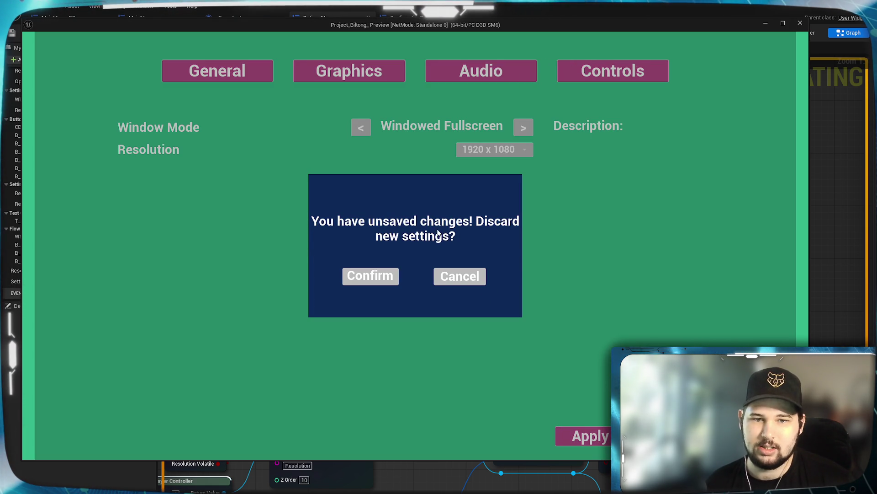
{"action": "left_click", "coordinate": [463, 280]}
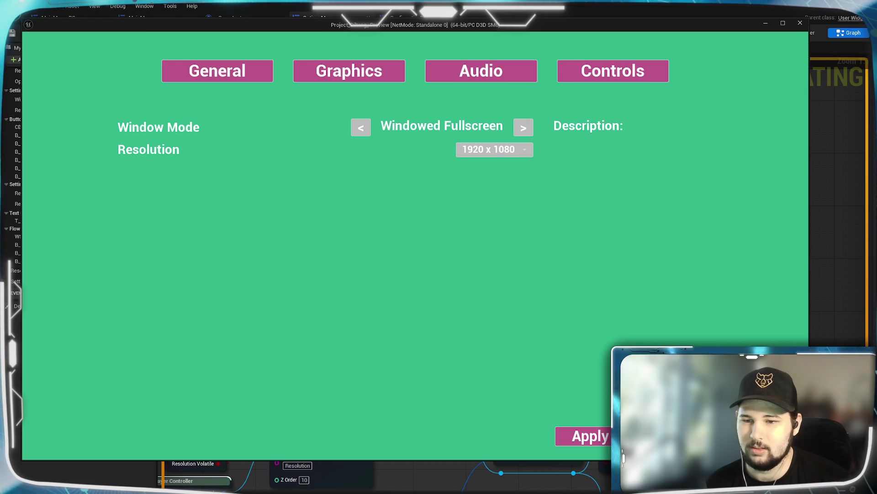
{"action": "key", "text": "Escape"}
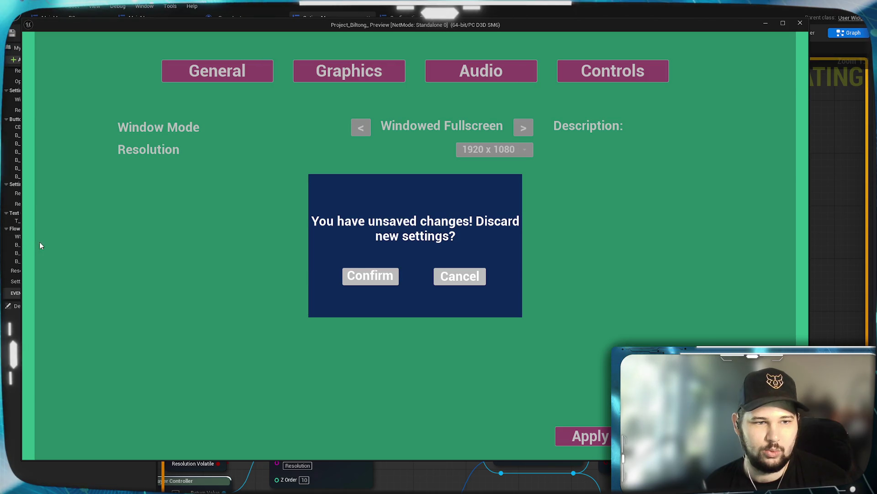
{"action": "left_click", "coordinate": [457, 275]}
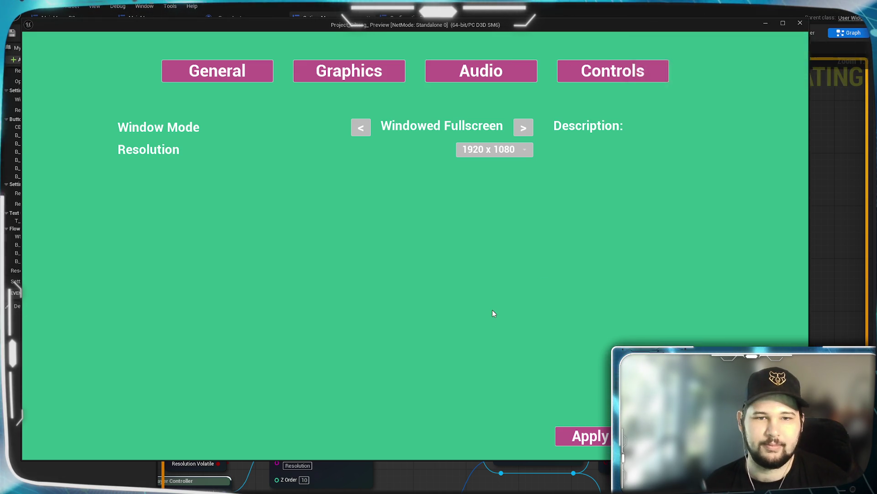
{"action": "key", "text": "Escape"}
{"action": "left_click_drag", "start_coordinate": [628, 175], "coordinate": [788, 118]}
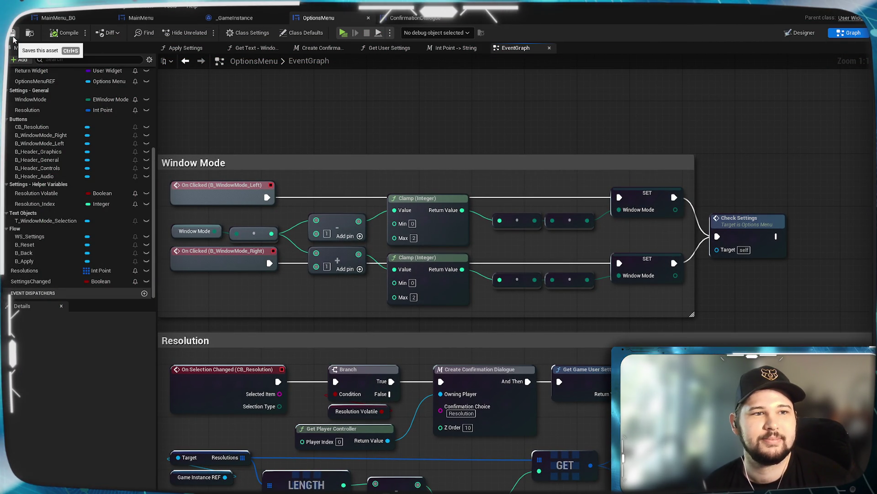
- In ConfirmationDialogue's Designer, set BG_Darkness anchors to the full-stretch preset
{"action": "mouse_move", "coordinate": [349, 117]}
{"action": "left_mouse_down"}
{"action": "mouse_move", "coordinate": [429, 88]}
{"action": "mouse_move", "coordinate": [375, 73]}
{"action": "left_mouse_up"}
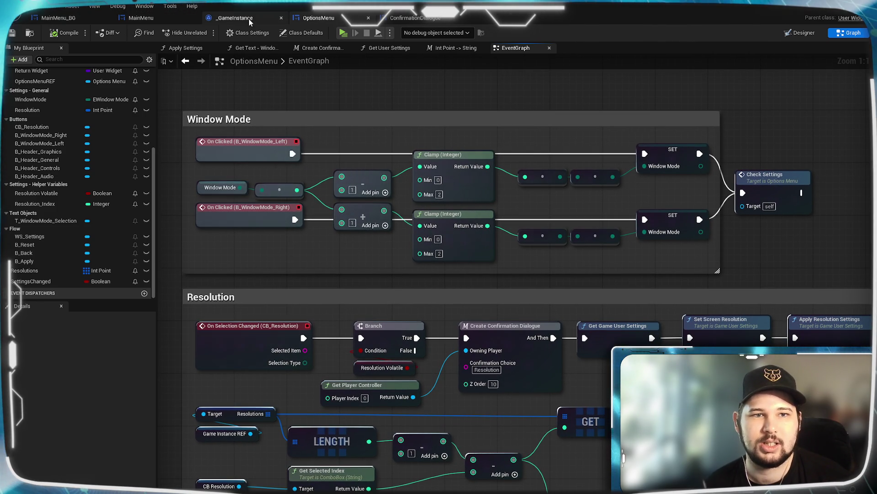
{"action": "left_click", "coordinate": [419, 18]}
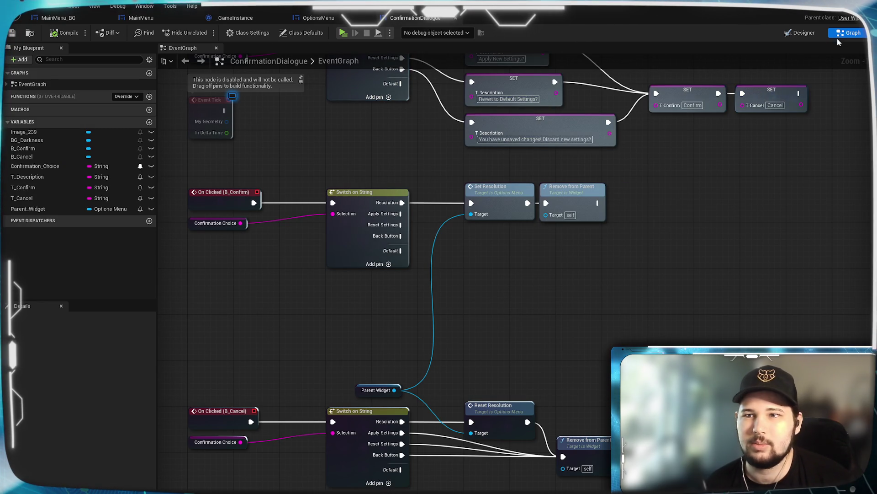
{"action": "left_click", "coordinate": [803, 33]}
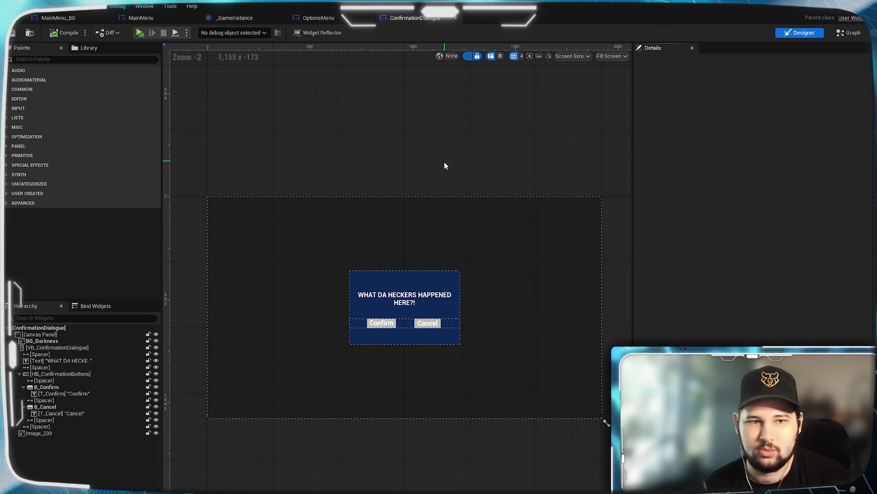
{"action": "left_click", "coordinate": [69, 334]}
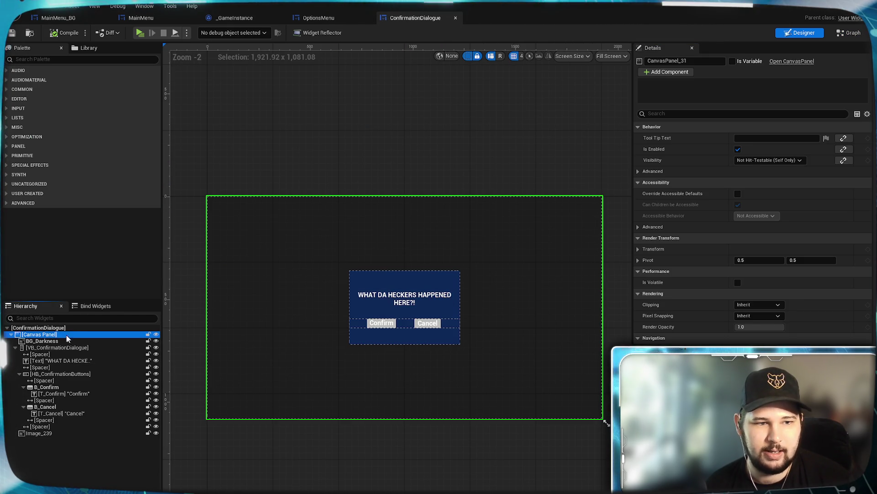
{"action": "left_click", "coordinate": [67, 341]}
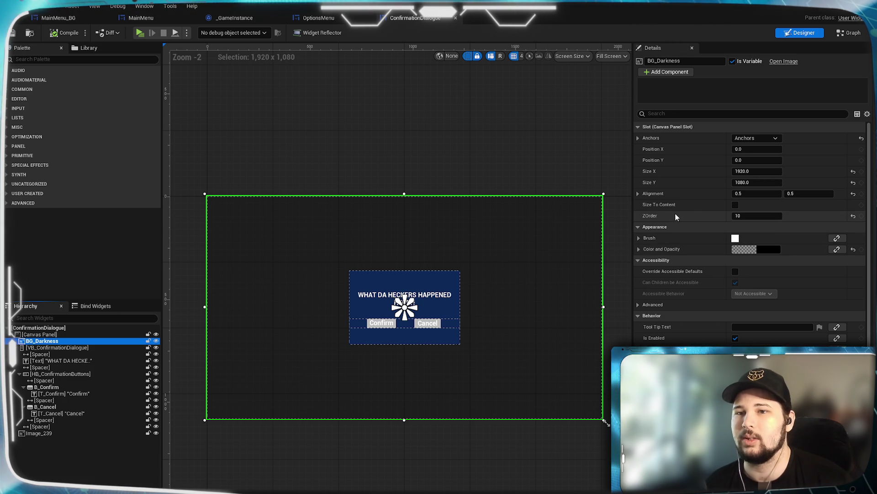
{"action": "left_click", "coordinate": [757, 138]}
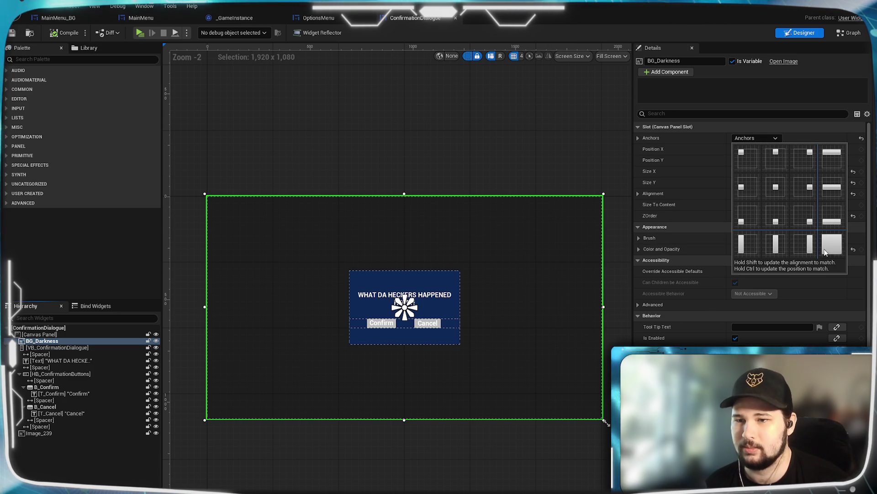
{"action": "left_click", "coordinate": [823, 254]}
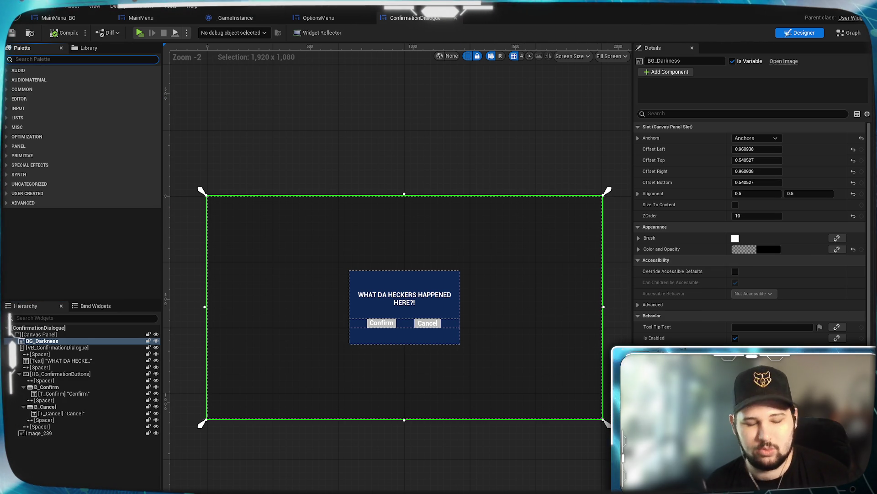
{"action": "left_click", "coordinate": [83, 59]}
{"action": "type", "text": "bur"}
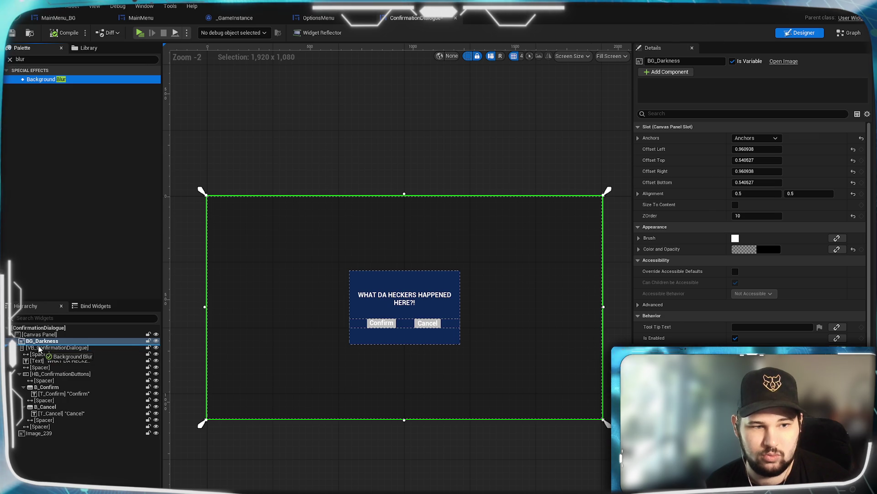
- Add a Background Blur under BG_Darkness, anchored full-stretch with zero offsets
{"action": "left_click_drag", "start_coordinate": [39, 349], "coordinate": [40, 348]}
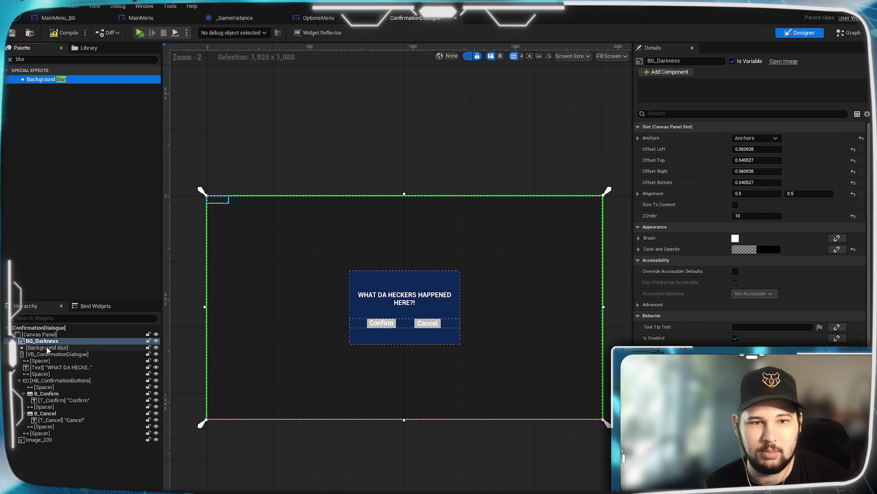
{"action": "left_click", "coordinate": [47, 349]}
{"action": "left_click", "coordinate": [755, 138]}
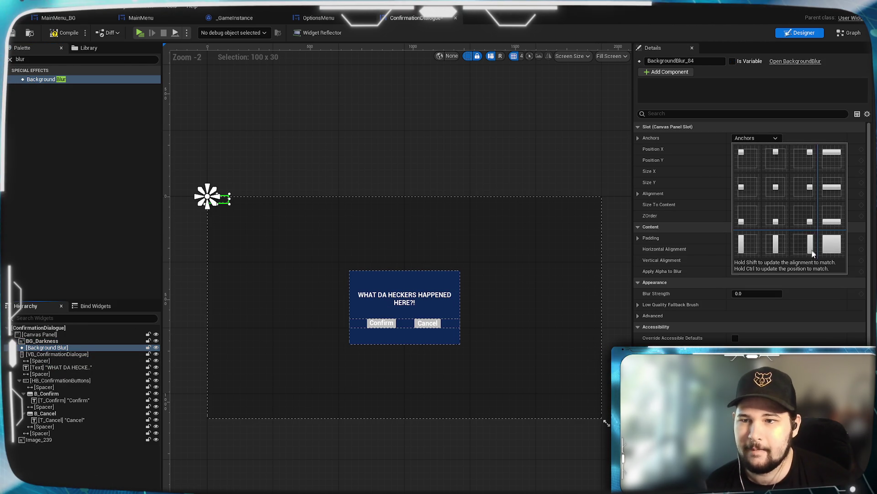
{"action": "left_click", "coordinate": [821, 252]}
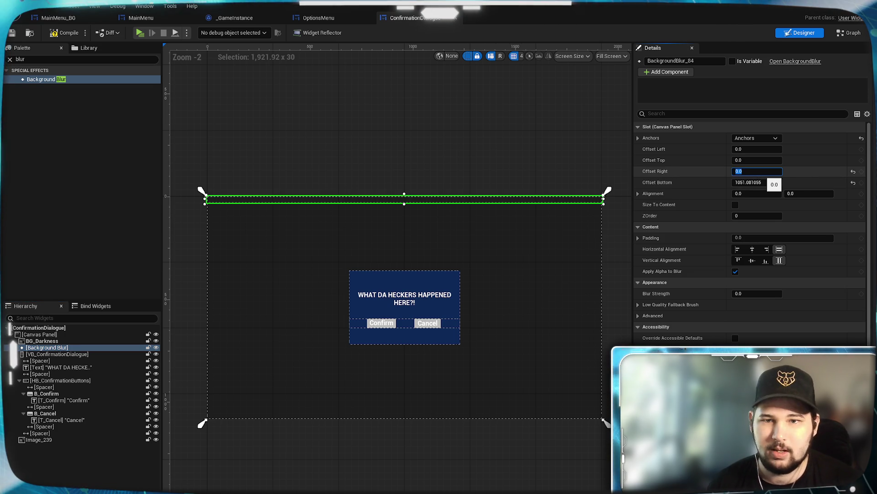
{"action": "type", "text": "0"}
{"action": "key", "text": "Return"}
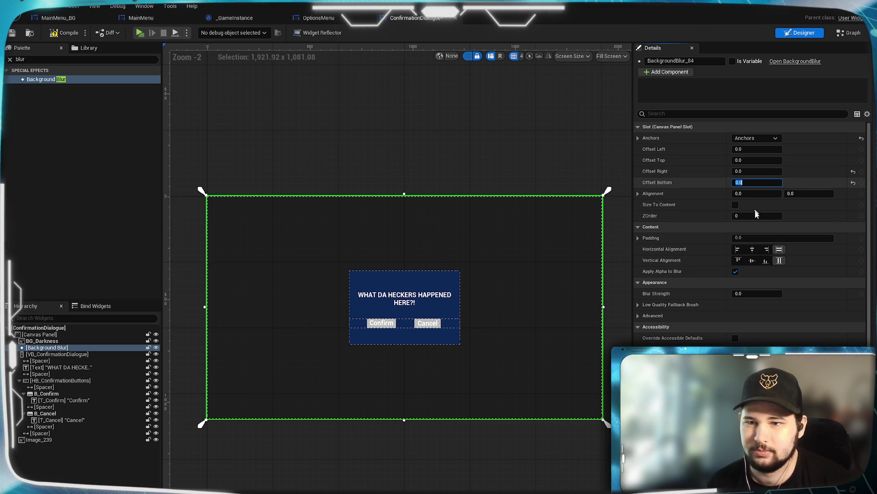
- Zero BG_Darkness's offsets, set the blur strength to 3.0, and save the dialogue
{"action": "left_click", "coordinate": [54, 343]}
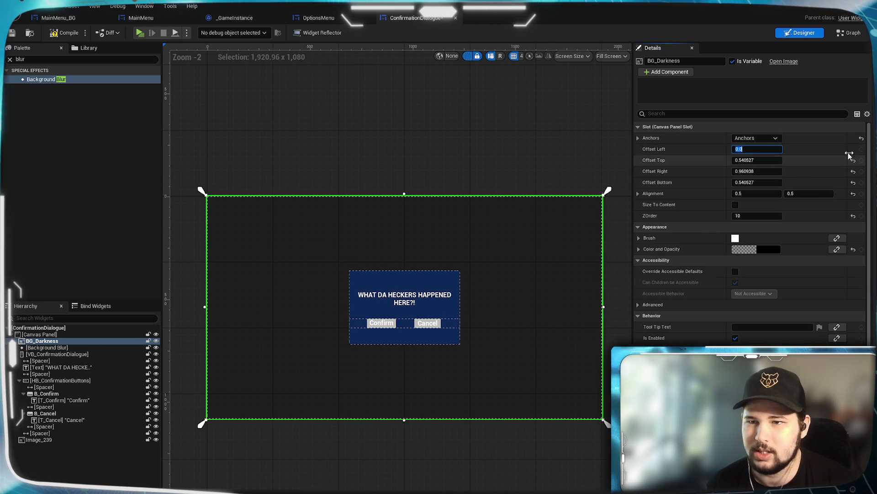
{"action": "left_click", "coordinate": [853, 171]}
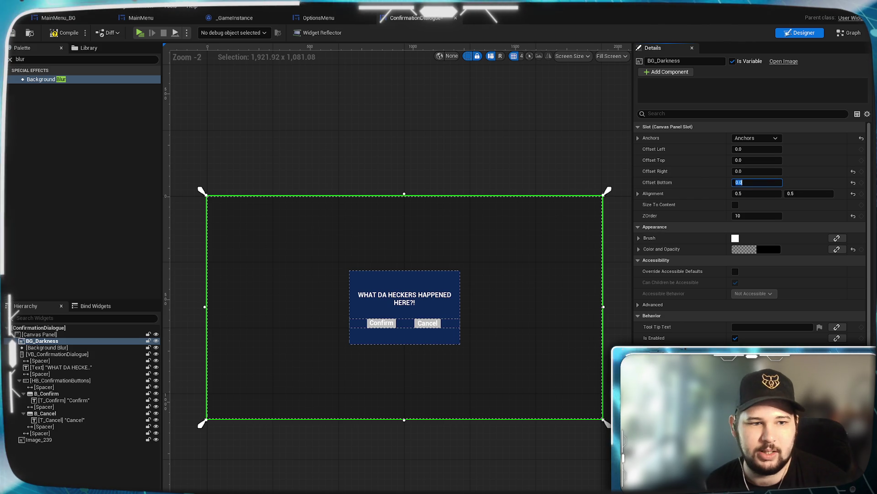
{"action": "left_click", "coordinate": [52, 348]}
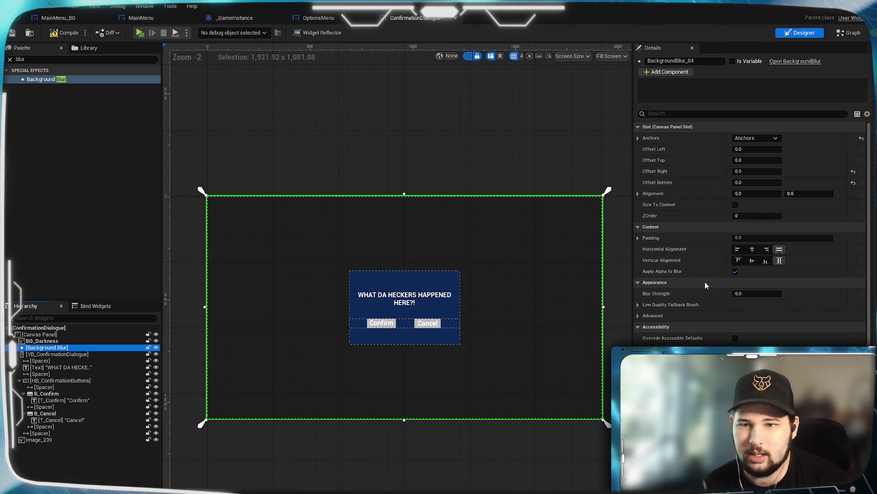
{"action": "left_click", "coordinate": [743, 293]}
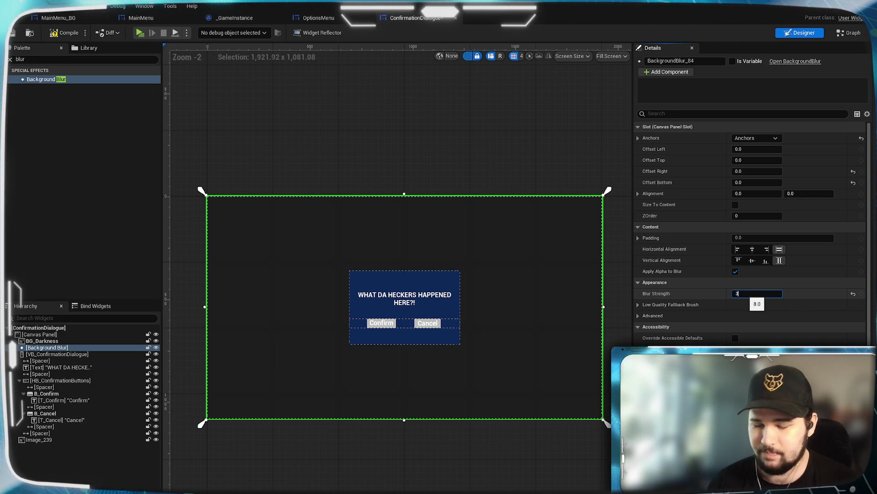
{"action": "key", "text": "Return"}
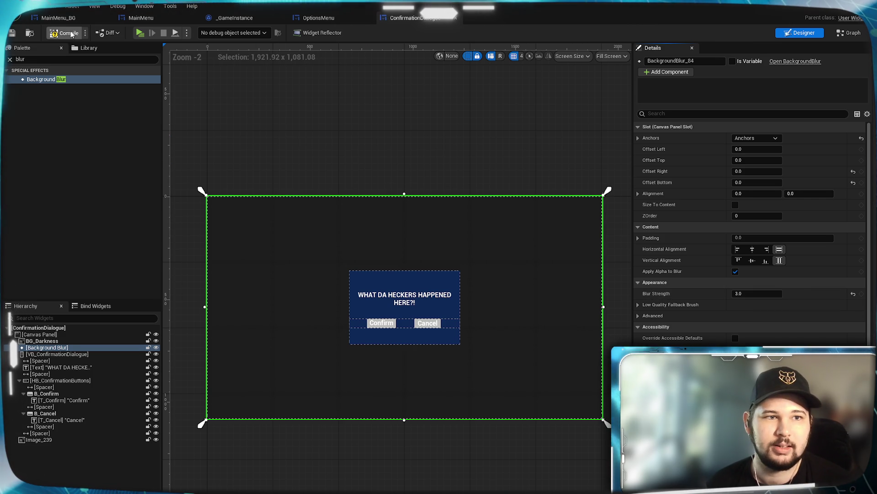
{"action": "key", "text": "ctrl+s"}
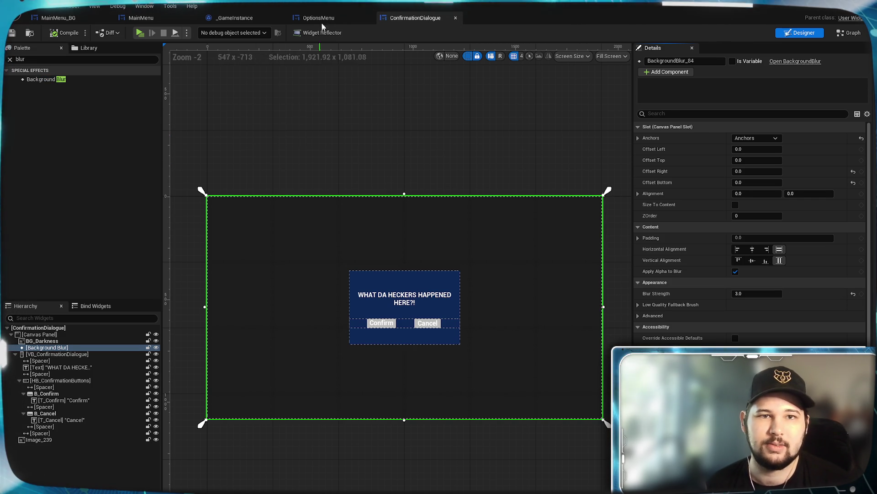
{"action": "left_click", "coordinate": [324, 18]}
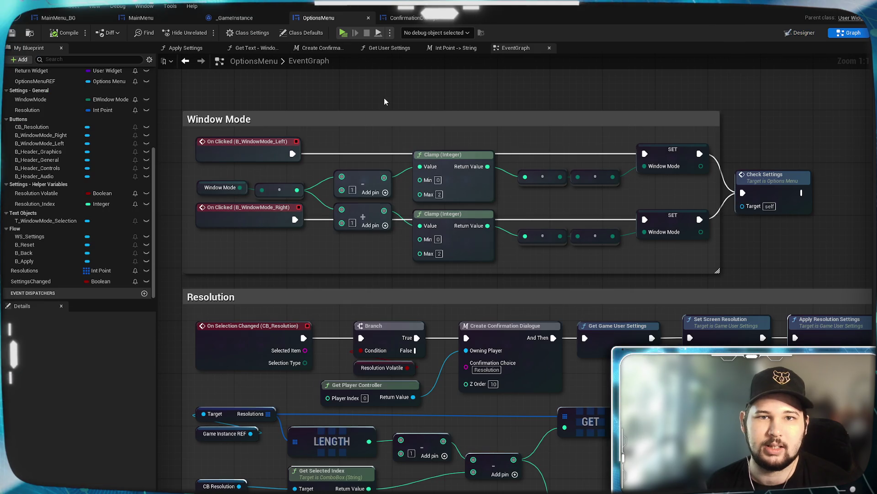
- Run the game, open Settings, choose 1600 x 900 and confirm keeping it
{"action": "left_click", "coordinate": [343, 34]}
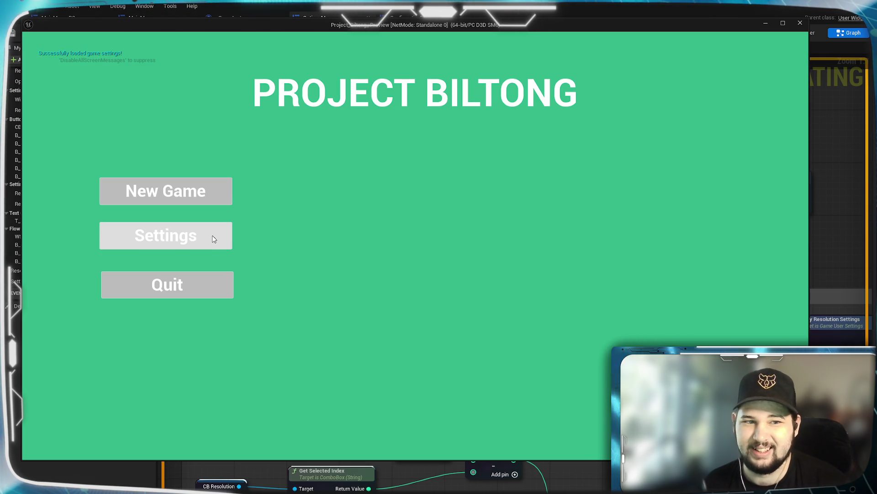
{"action": "left_click", "coordinate": [214, 238]}
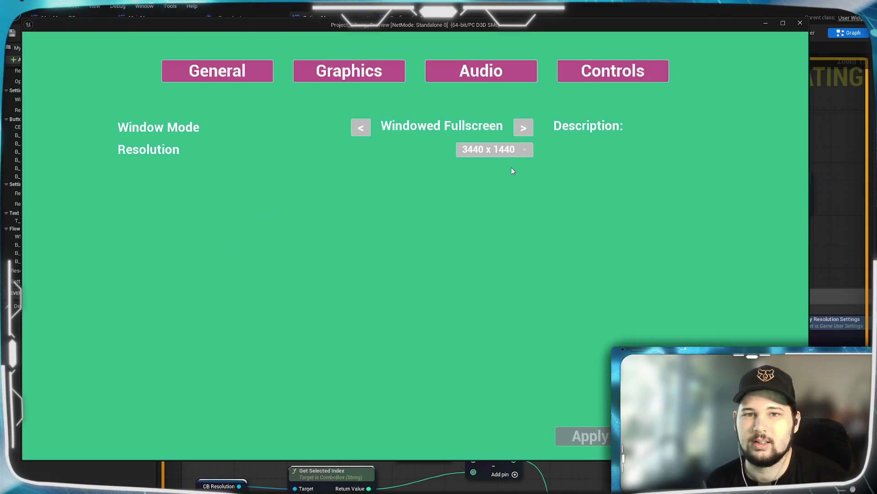
{"action": "left_click", "coordinate": [503, 150]}
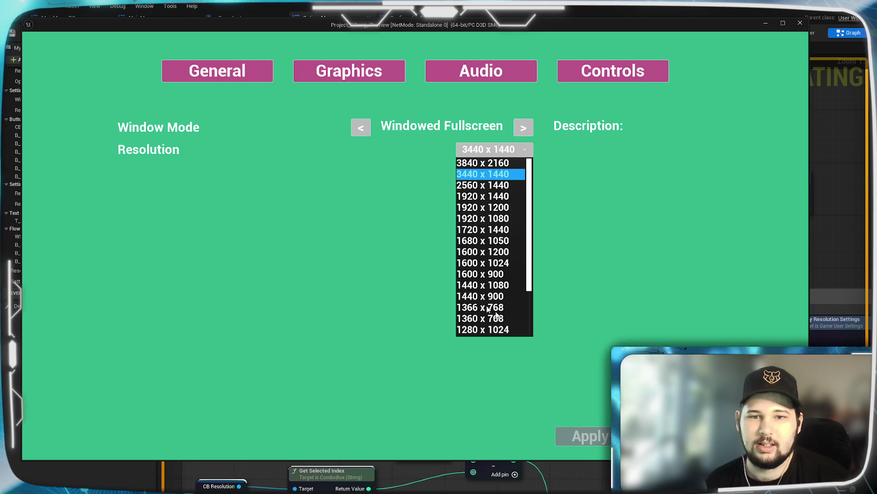
{"action": "left_click", "coordinate": [475, 275]}
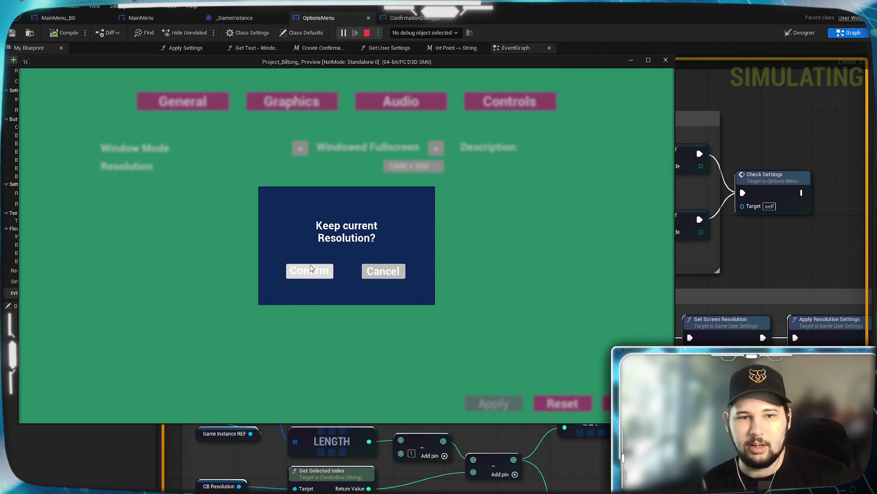
{"action": "left_click", "coordinate": [310, 272]}
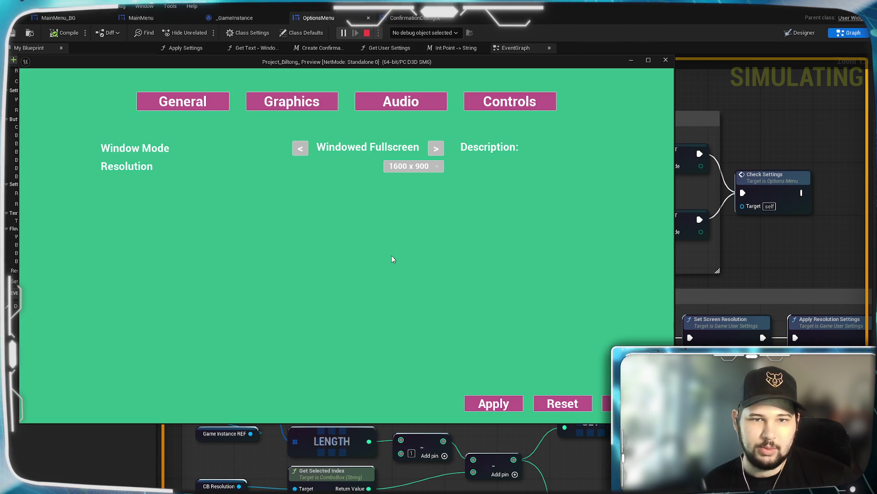
{"action": "key", "text": "Escape"}
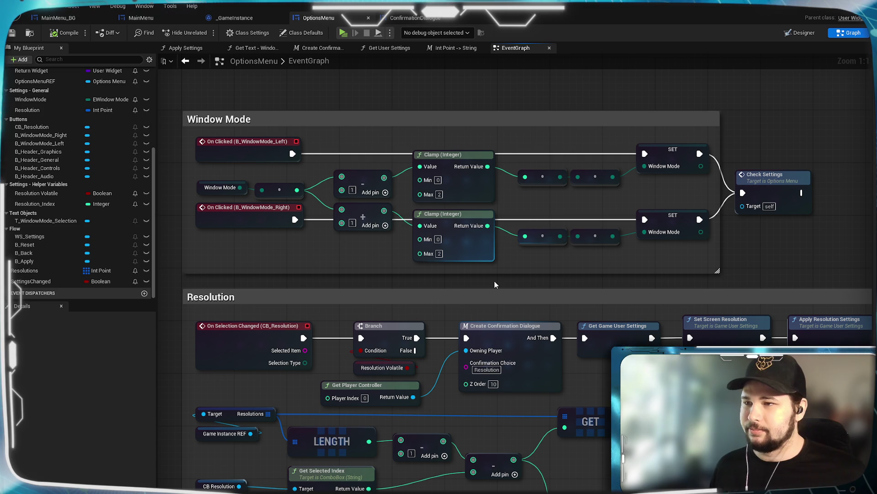
- Move the Check Settings node group left and up, then save the OptionsMenu blueprint
{"action": "left_click", "coordinate": [861, 144]}
{"action": "mouse_move", "coordinate": [753, 117]}
{"action": "left_mouse_down"}
{"action": "mouse_move", "coordinate": [706, 154]}
{"action": "mouse_move", "coordinate": [432, 266]}
{"action": "mouse_move", "coordinate": [533, 308]}
{"action": "mouse_move", "coordinate": [643, 312]}
{"action": "left_mouse_up"}
{"action": "scroll", "coordinate": [515, 314], "scroll_direction": "down", "scroll_amount": 1}
{"action": "left_click_drag", "start_coordinate": [516, 313], "coordinate": [550, 345]}
{"action": "scroll", "coordinate": [543, 354], "scroll_direction": "down", "scroll_amount": 4}
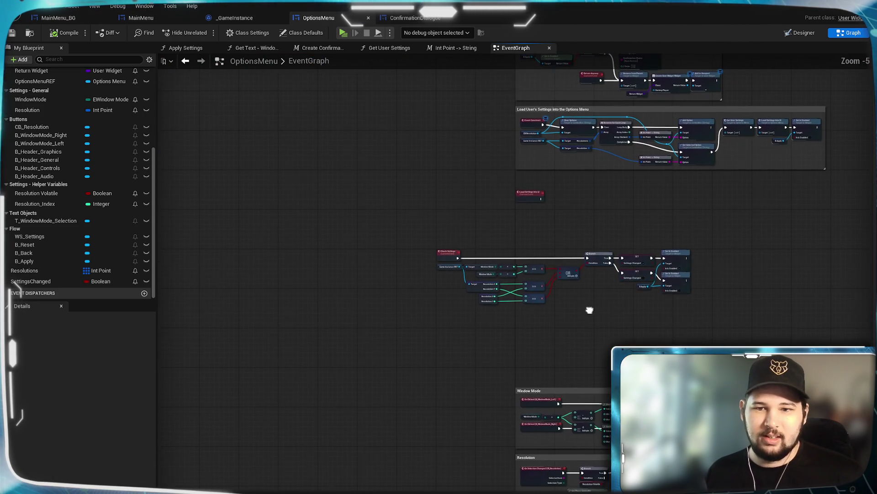
{"action": "left_click_drag", "start_coordinate": [731, 228], "coordinate": [398, 317]}
{"action": "mouse_move", "coordinate": [679, 258]}
{"action": "left_mouse_down"}
{"action": "mouse_move", "coordinate": [408, 269]}
{"action": "mouse_move", "coordinate": [454, 246]}
{"action": "mouse_move", "coordinate": [446, 211]}
{"action": "left_mouse_up"}
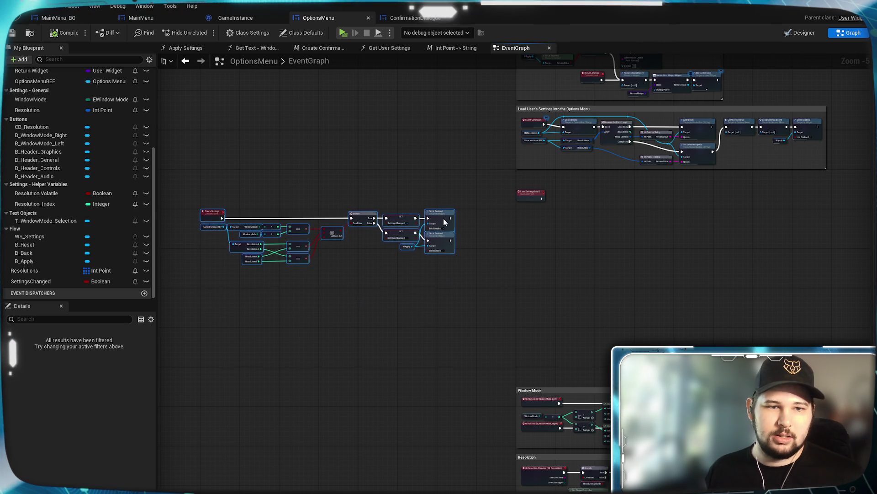
{"action": "left_click", "coordinate": [377, 306]}
{"action": "scroll", "coordinate": [377, 300], "scroll_direction": "up", "scroll_amount": 3}
{"action": "mouse_move", "coordinate": [377, 300]}
{"action": "left_mouse_down"}
{"action": "mouse_move", "coordinate": [515, 384]}
{"action": "mouse_move", "coordinate": [86, 316]}
{"action": "left_mouse_up"}
{"action": "left_click", "coordinate": [12, 33]}
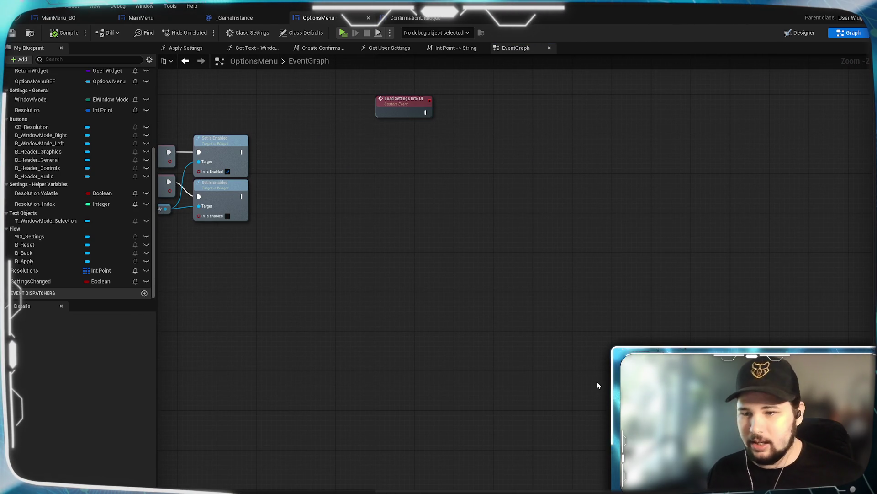
{"action": "mouse_move", "coordinate": [636, 391]}
{"action": "left_mouse_down"}
{"action": "mouse_move", "coordinate": [571, 349]}
{"action": "mouse_move", "coordinate": [553, 349]}
{"action": "mouse_move", "coordinate": [558, 376]}
{"action": "mouse_move", "coordinate": [550, 381]}
{"action": "left_mouse_up"}
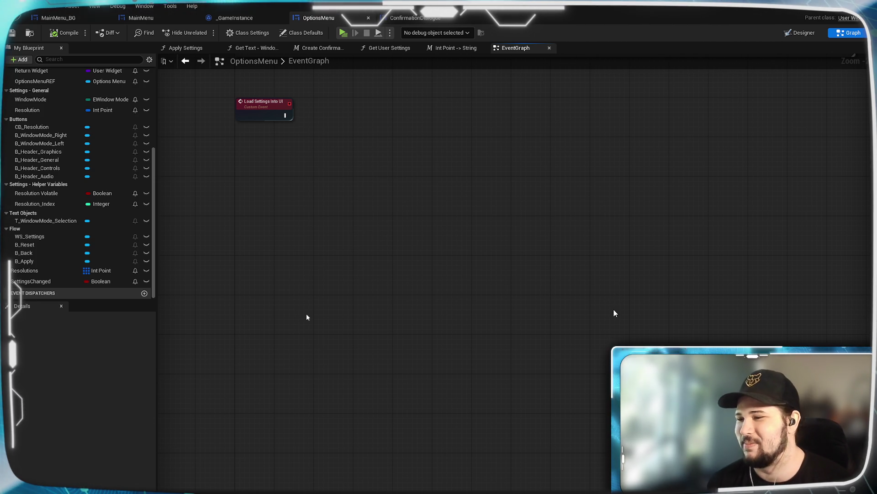
- Pan the OptionsMenu graph to review Check Settings, Window Mode, Resolution and Event Construct logic
{"action": "mouse_move", "coordinate": [386, 210]}
{"action": "left_mouse_down"}
{"action": "mouse_move", "coordinate": [311, 335]}
{"action": "mouse_move", "coordinate": [425, 297]}
{"action": "mouse_move", "coordinate": [636, 323]}
{"action": "mouse_move", "coordinate": [532, 323]}
{"action": "left_mouse_up"}
{"action": "left_click_drag", "start_coordinate": [306, 316], "coordinate": [352, 375]}
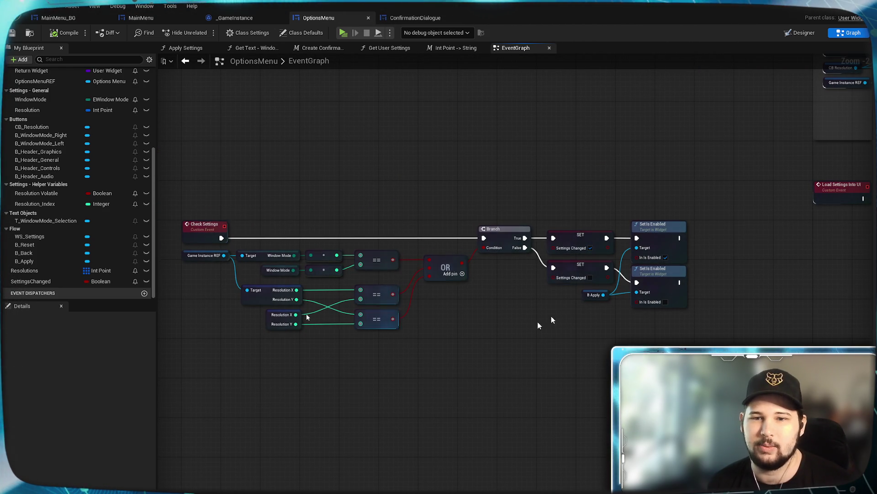
{"action": "mouse_move", "coordinate": [306, 317]}
{"action": "left_mouse_down"}
{"action": "mouse_move", "coordinate": [2, 328]}
{"action": "mouse_move", "coordinate": [71, 424]}
{"action": "mouse_move", "coordinate": [179, 376]}
{"action": "mouse_move", "coordinate": [340, 228]}
{"action": "left_mouse_up"}
{"action": "scroll", "coordinate": [307, 316], "scroll_direction": "down", "scroll_amount": 2}
{"action": "left_click_drag", "start_coordinate": [489, 290], "coordinate": [507, 175]}
{"action": "left_click_drag", "start_coordinate": [536, 272], "coordinate": [521, 158]}
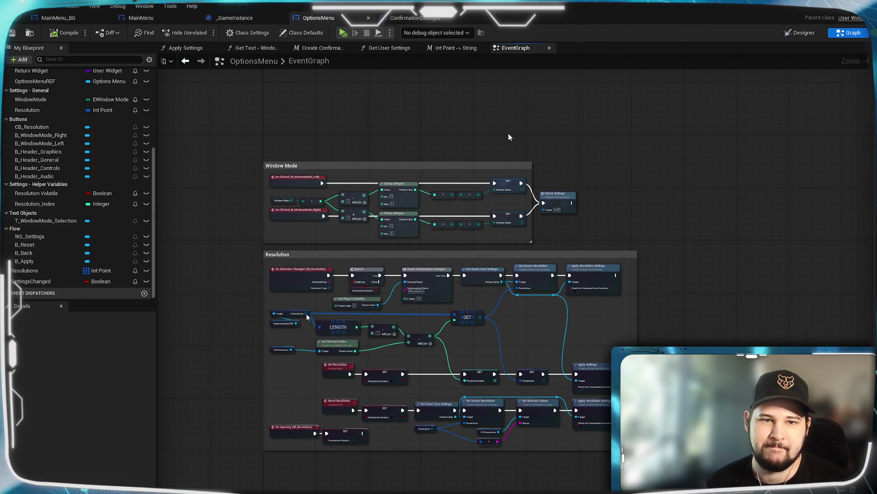
{"action": "mouse_move", "coordinate": [511, 133]}
{"action": "left_mouse_down"}
{"action": "mouse_move", "coordinate": [520, 204]}
{"action": "mouse_move", "coordinate": [506, 308]}
{"action": "mouse_move", "coordinate": [484, 292]}
{"action": "left_mouse_up"}
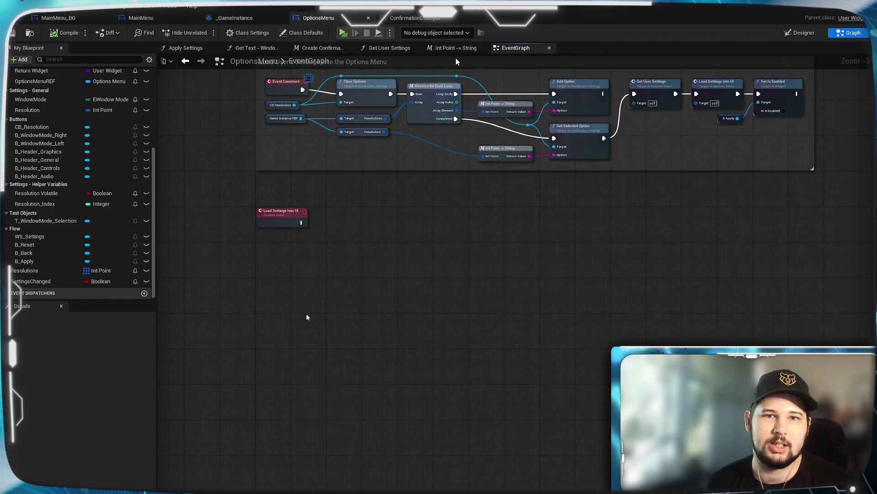
{"action": "left_click", "coordinate": [414, 17]}
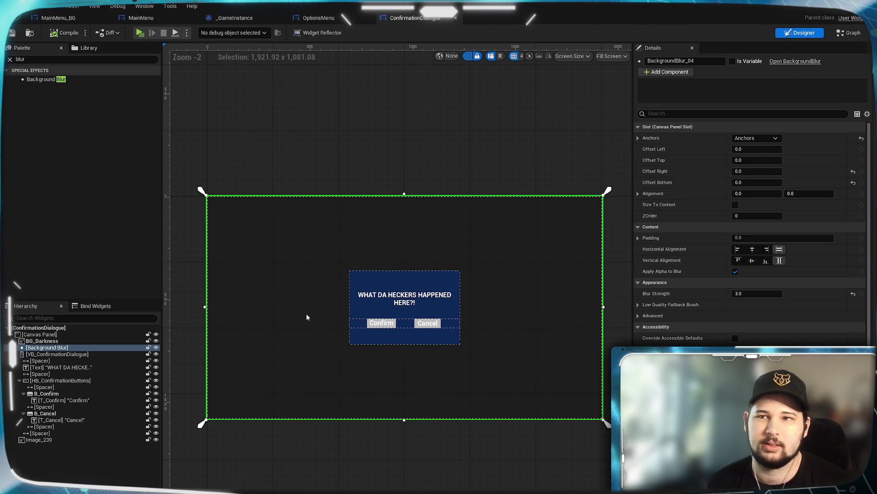
{"action": "left_click", "coordinate": [849, 33]}
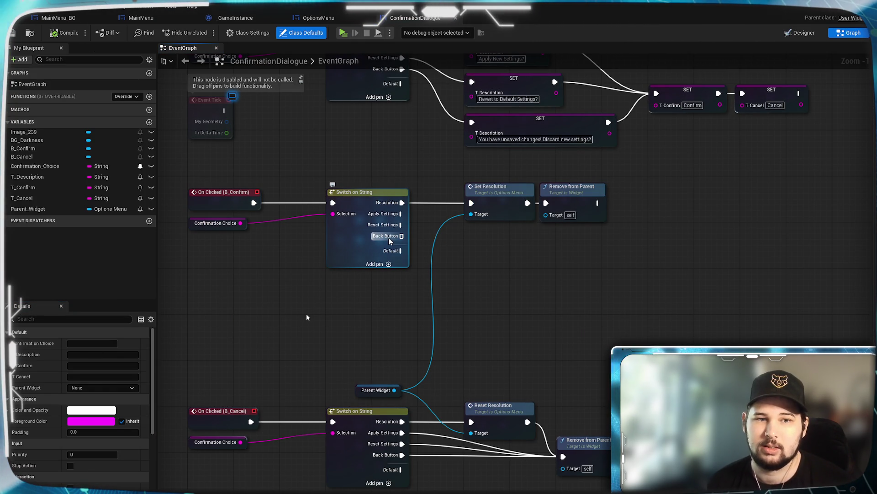
{"action": "scroll", "coordinate": [473, 274], "scroll_direction": "up", "scroll_amount": 1}
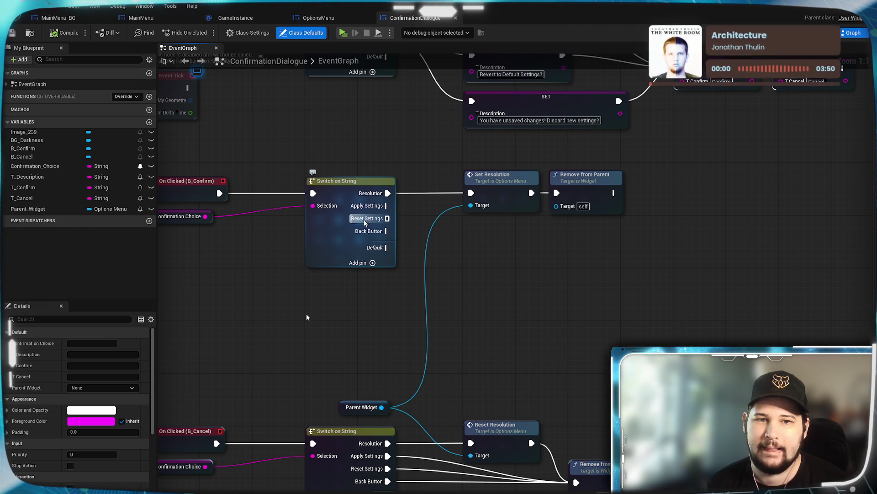
{"action": "left_click", "coordinate": [315, 18]}
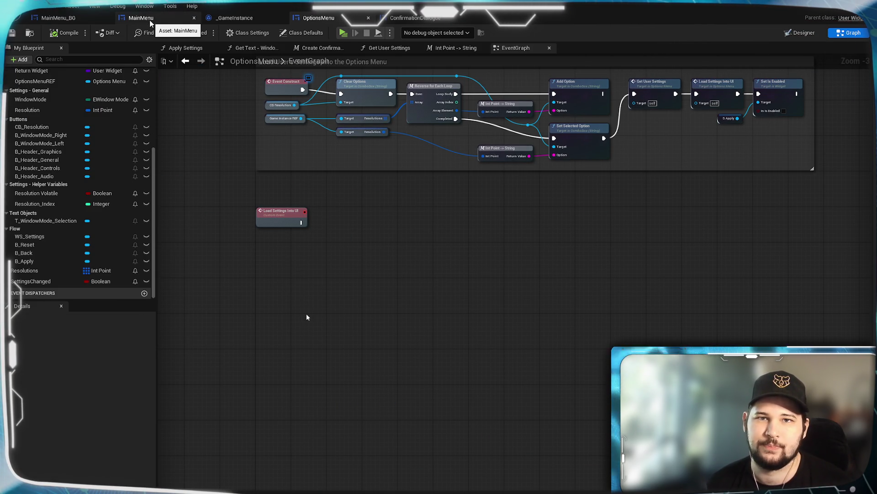
{"action": "left_click", "coordinate": [255, 19]}
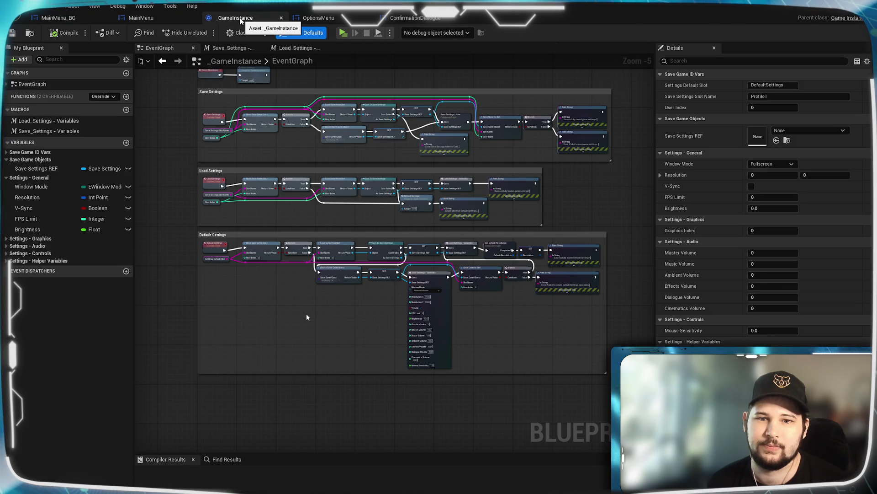
{"action": "left_click", "coordinate": [141, 18]}
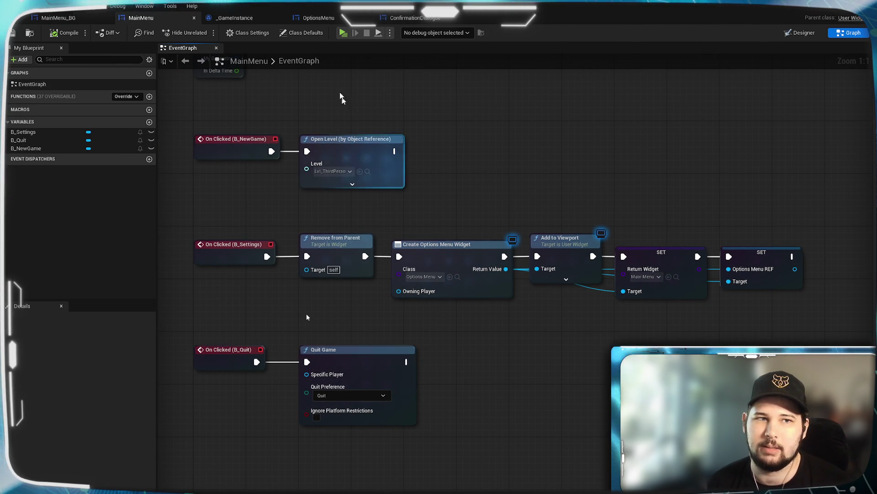
{"action": "left_click", "coordinate": [319, 18]}
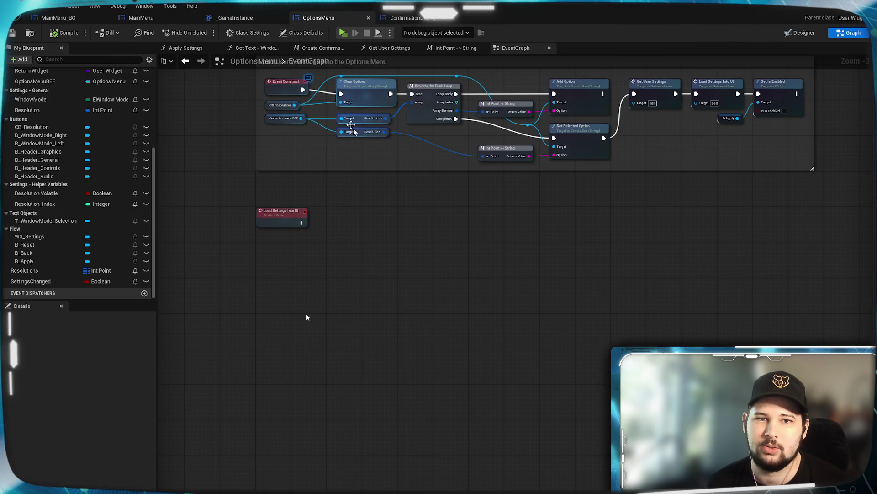
{"action": "scroll", "coordinate": [381, 396], "scroll_direction": "down", "scroll_amount": 4}
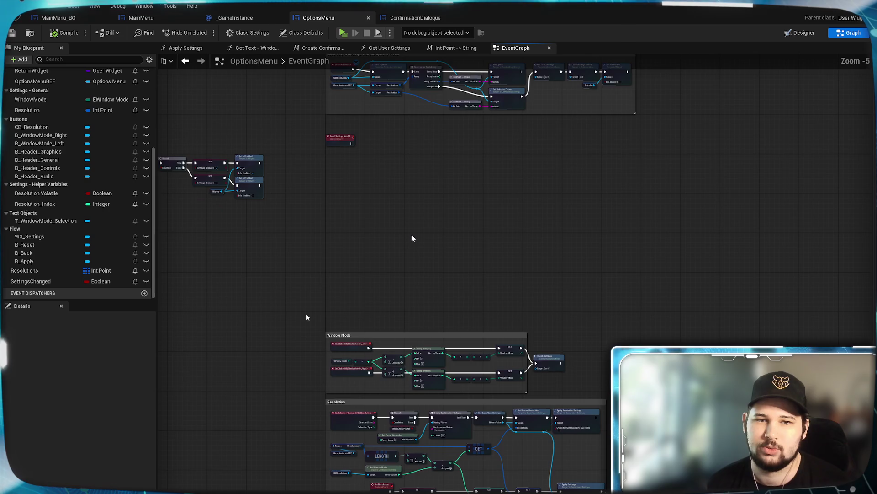
{"action": "scroll", "coordinate": [411, 238], "scroll_direction": "up", "scroll_amount": 2}
{"action": "scroll", "coordinate": [456, 300], "scroll_direction": "up", "scroll_amount": 1}
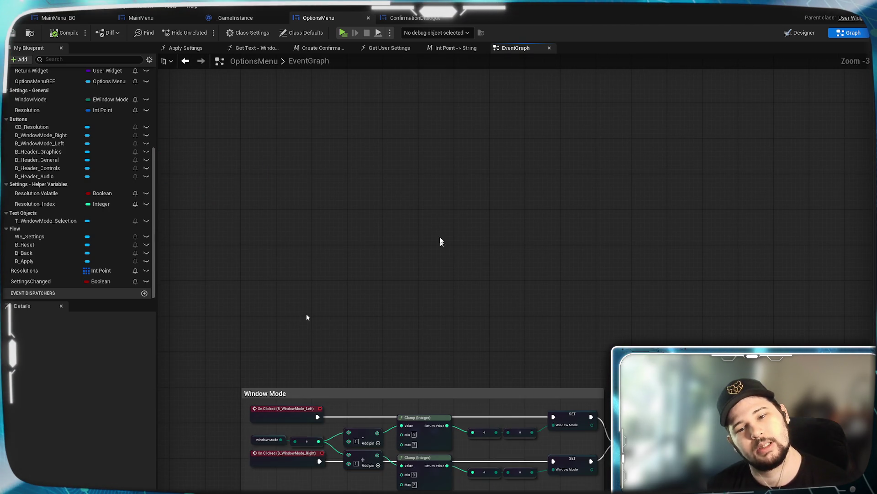
{"action": "mouse_move", "coordinate": [429, 252]}
{"action": "left_mouse_down"}
{"action": "mouse_move", "coordinate": [425, 245]}
{"action": "mouse_move", "coordinate": [414, 385]}
{"action": "left_mouse_up"}
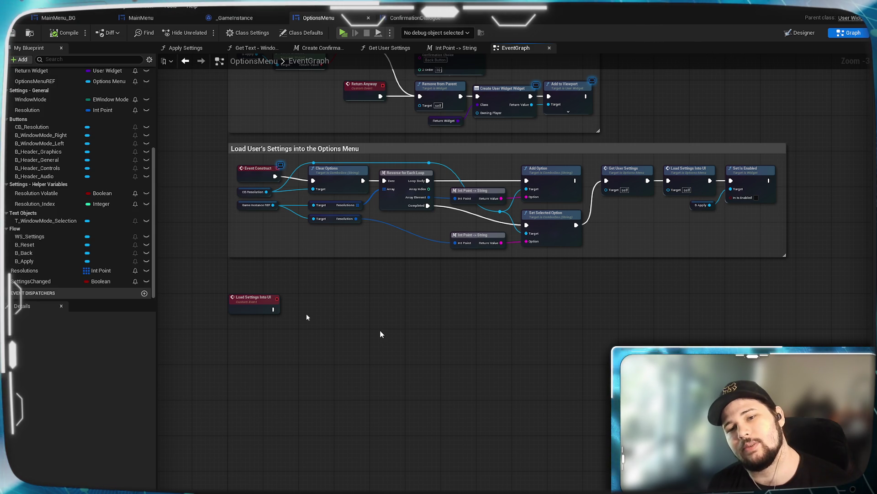
{"action": "mouse_move", "coordinate": [415, 255]}
{"action": "left_mouse_down"}
{"action": "mouse_move", "coordinate": [428, 211]}
{"action": "mouse_move", "coordinate": [401, 290]}
{"action": "mouse_move", "coordinate": [387, 217]}
{"action": "left_mouse_up"}
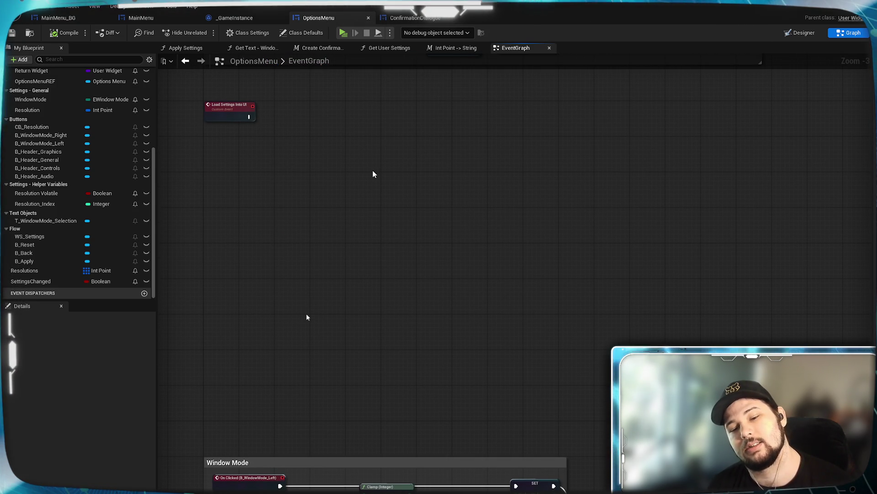
{"action": "mouse_move", "coordinate": [361, 273]}
{"action": "left_mouse_down"}
{"action": "mouse_move", "coordinate": [372, 210]}
{"action": "mouse_move", "coordinate": [395, 170]}
{"action": "left_mouse_up"}
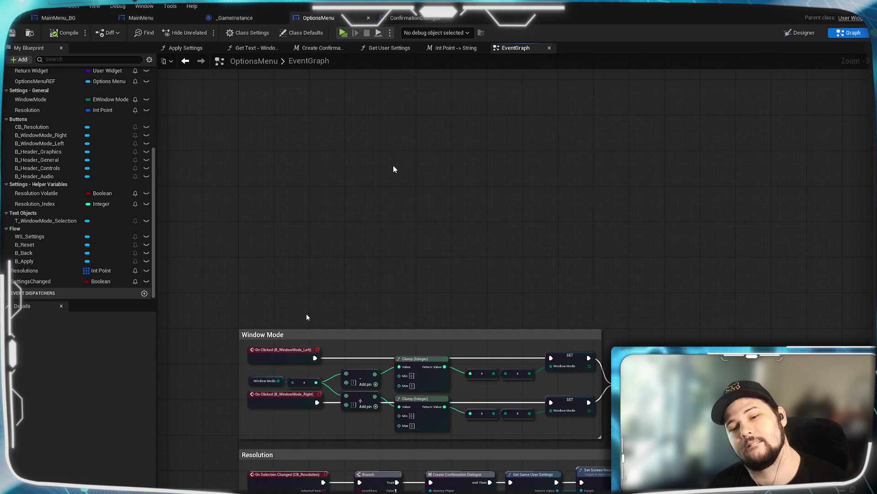
{"action": "left_click_drag", "start_coordinate": [360, 186], "coordinate": [351, 344]}
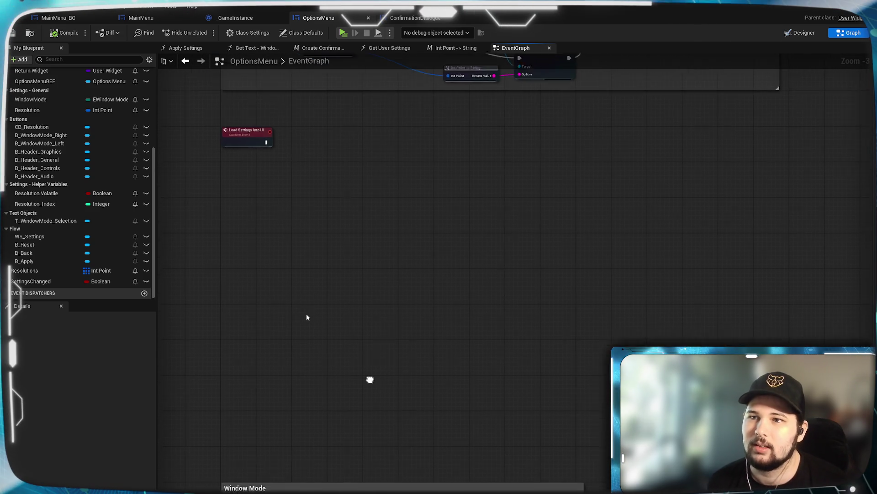
{"action": "left_click_drag", "start_coordinate": [372, 382], "coordinate": [396, 217]}
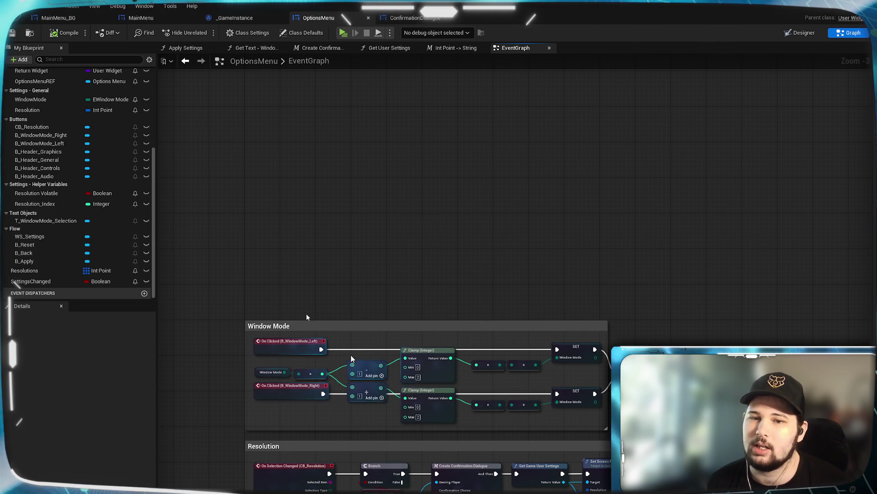
{"action": "left_click_drag", "start_coordinate": [634, 325], "coordinate": [592, 183]}
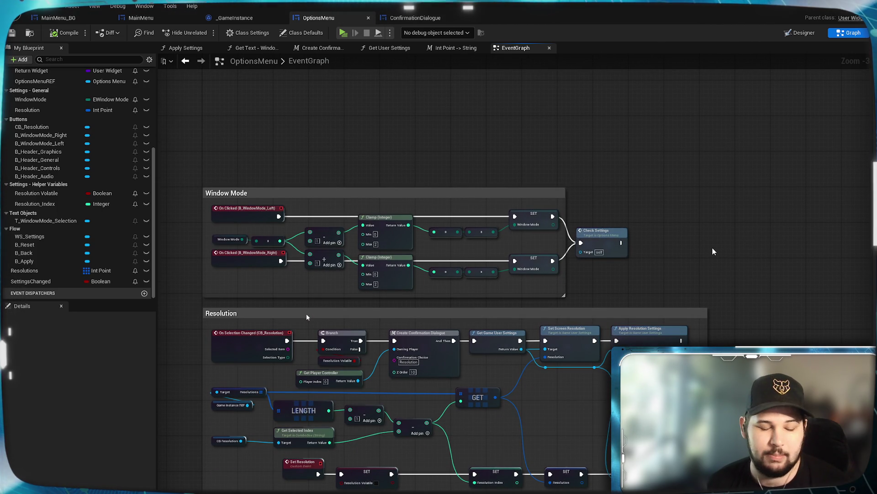
{"action": "left_click_drag", "start_coordinate": [612, 188], "coordinate": [642, 261]}
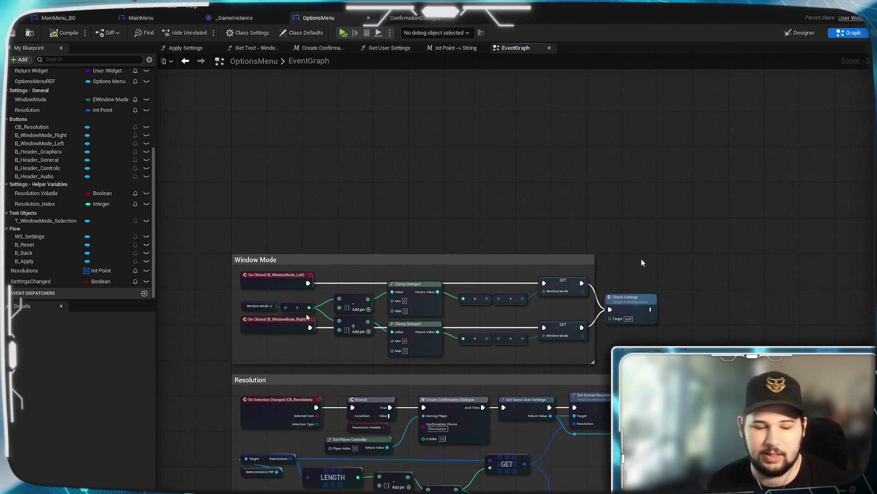
{"action": "left_click_drag", "start_coordinate": [640, 254], "coordinate": [628, 109]}
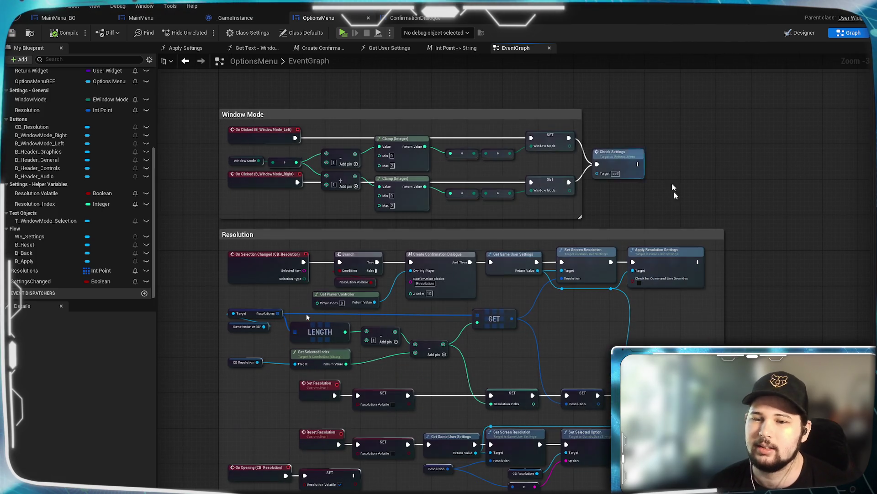
{"action": "mouse_move", "coordinate": [742, 237]}
{"action": "left_mouse_down"}
{"action": "mouse_move", "coordinate": [766, 324]}
{"action": "mouse_move", "coordinate": [643, 271]}
{"action": "mouse_move", "coordinate": [643, 282]}
{"action": "left_mouse_up"}
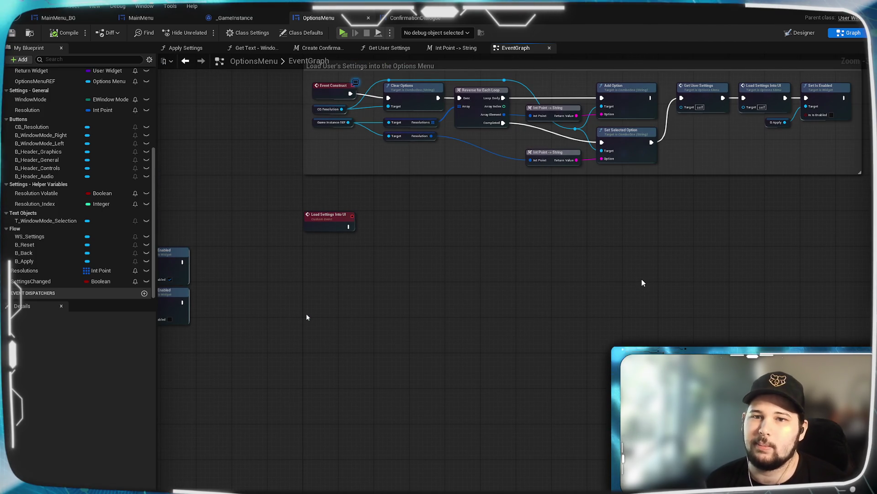
{"action": "mouse_move", "coordinate": [571, 418]}
{"action": "left_mouse_down"}
{"action": "mouse_move", "coordinate": [574, 208]}
{"action": "mouse_move", "coordinate": [521, 441]}
{"action": "left_mouse_up"}
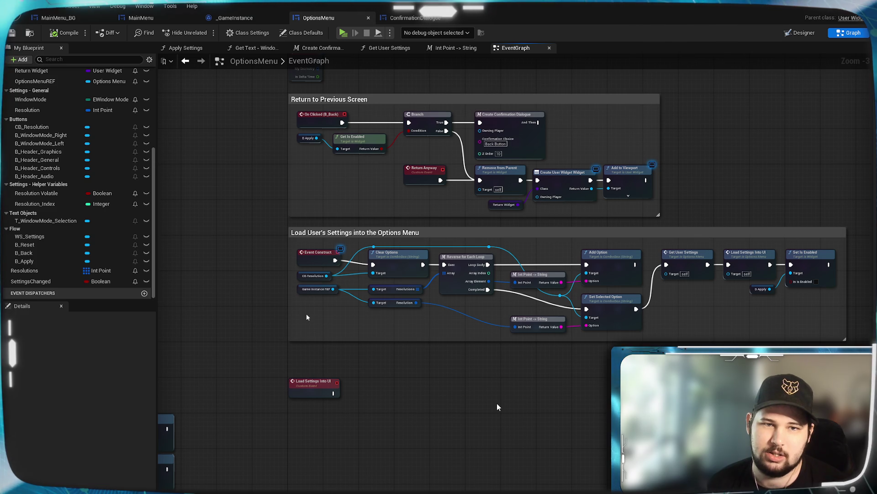
{"action": "mouse_move", "coordinate": [498, 407]}
{"action": "left_mouse_down"}
{"action": "mouse_move", "coordinate": [472, 380]}
{"action": "mouse_move", "coordinate": [462, 399]}
{"action": "left_mouse_up"}
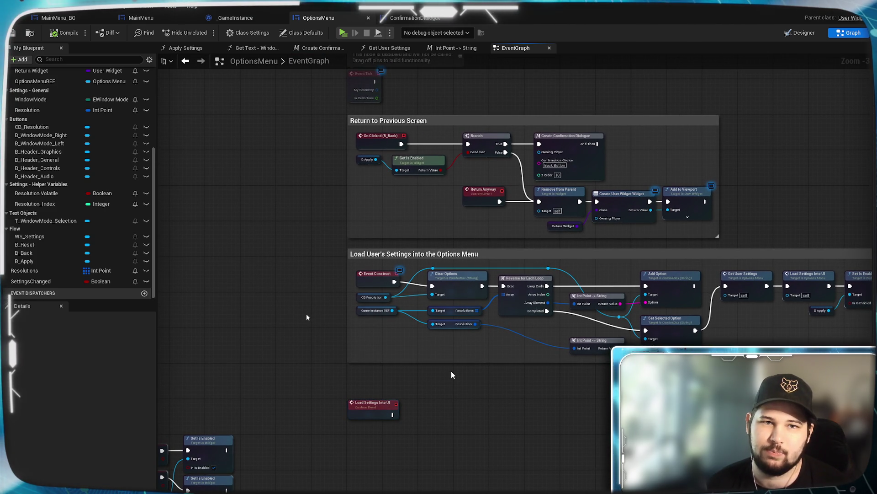
{"action": "scroll", "coordinate": [452, 373], "scroll_direction": "up", "scroll_amount": 1}
{"action": "scroll", "coordinate": [555, 420], "scroll_direction": "up", "scroll_amount": 1}
{"action": "left_click_drag", "start_coordinate": [555, 421], "coordinate": [369, 408]}
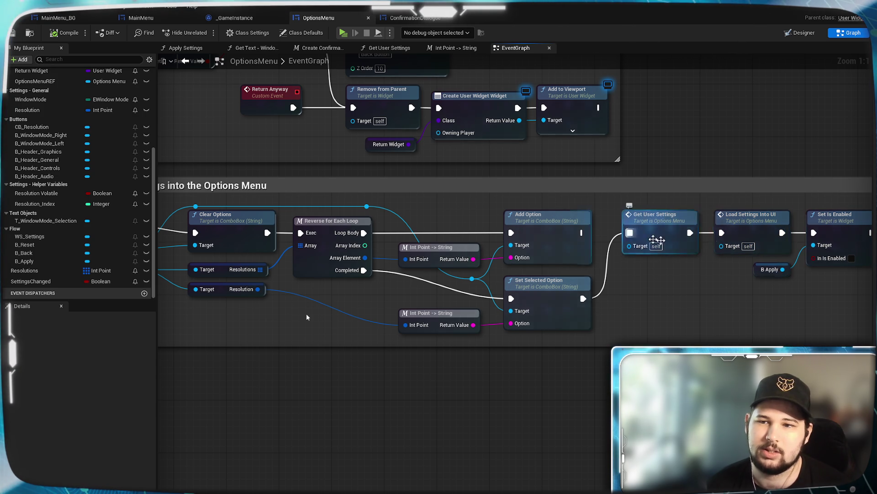
{"action": "double_click", "coordinate": [749, 219]}
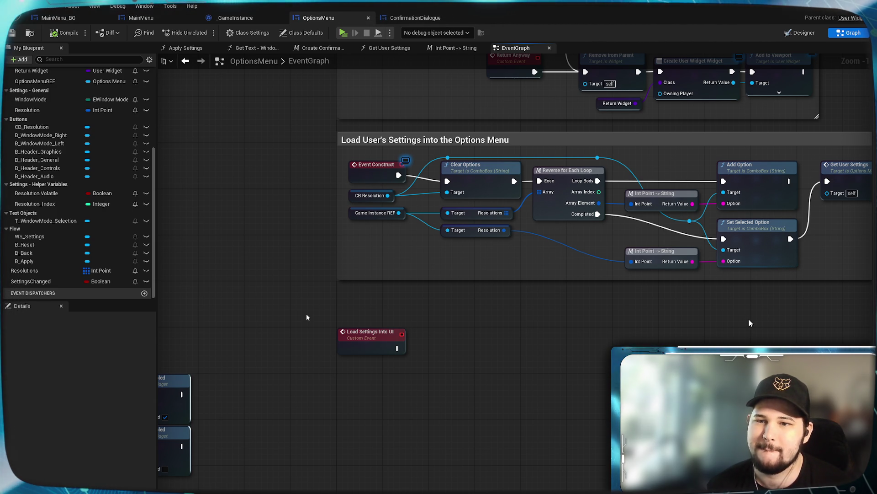
{"action": "mouse_move", "coordinate": [749, 323]}
{"action": "left_mouse_down"}
{"action": "mouse_move", "coordinate": [602, 323]}
{"action": "mouse_move", "coordinate": [585, 337]}
{"action": "mouse_move", "coordinate": [610, 328]}
{"action": "left_mouse_up"}
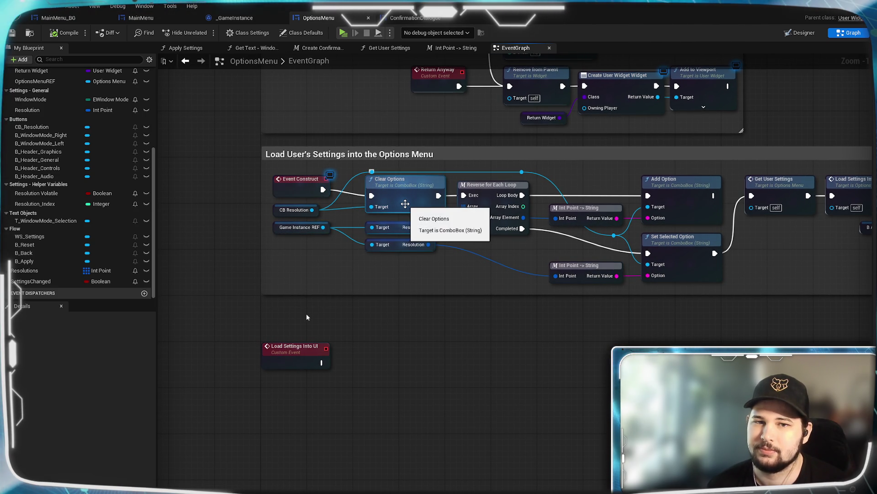
{"action": "left_click_drag", "start_coordinate": [449, 373], "coordinate": [692, 114]}
{"action": "left_click_drag", "start_coordinate": [638, 338], "coordinate": [533, 188]}
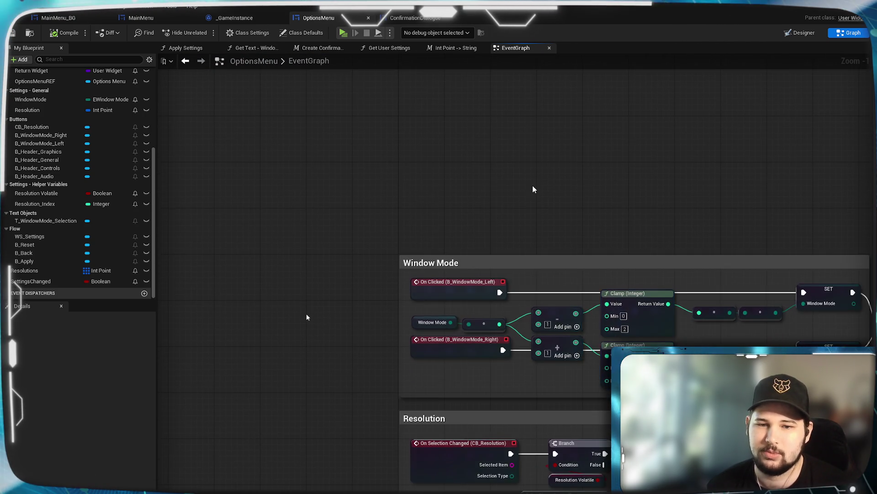
{"action": "scroll", "coordinate": [533, 188], "scroll_direction": "down", "scroll_amount": 1}
{"action": "left_click_drag", "start_coordinate": [350, 429], "coordinate": [295, 235]}
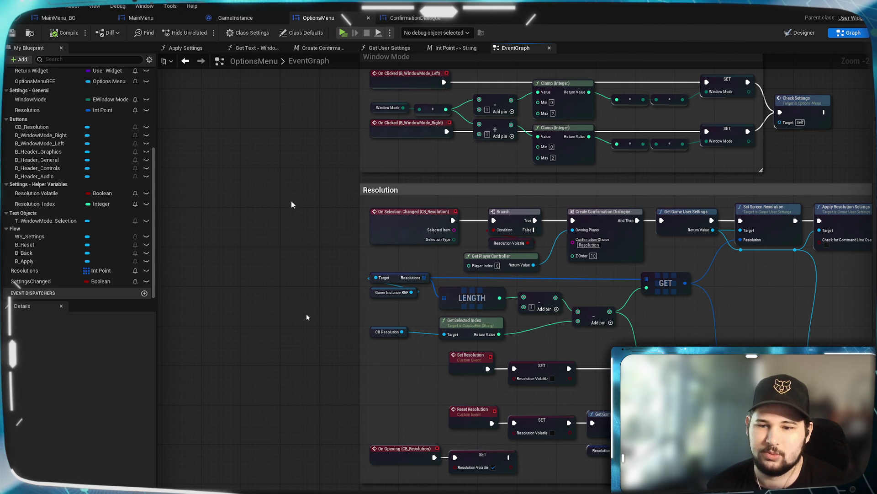
{"action": "mouse_move", "coordinate": [291, 201]}
{"action": "left_mouse_down"}
{"action": "mouse_move", "coordinate": [170, 176]}
{"action": "mouse_move", "coordinate": [323, 455]}
{"action": "left_mouse_up"}
{"action": "mouse_move", "coordinate": [359, 271]}
{"action": "left_mouse_down"}
{"action": "mouse_move", "coordinate": [365, 325]}
{"action": "mouse_move", "coordinate": [313, 490]}
{"action": "left_mouse_up"}
{"action": "mouse_move", "coordinate": [408, 309]}
{"action": "left_mouse_down"}
{"action": "mouse_move", "coordinate": [380, 489]}
{"action": "mouse_move", "coordinate": [388, 491]}
{"action": "mouse_move", "coordinate": [431, 382]}
{"action": "left_mouse_up"}
{"action": "scroll", "coordinate": [420, 356], "scroll_direction": "up", "scroll_amount": 2}
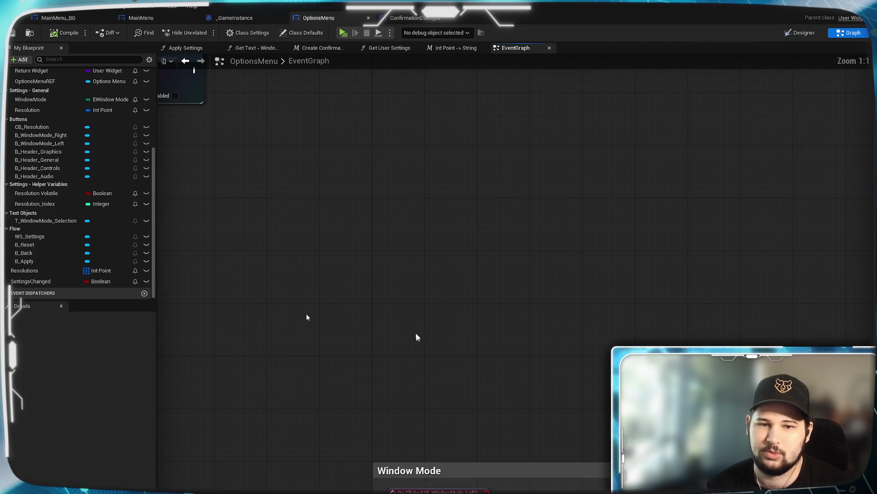
{"action": "right_click", "coordinate": [403, 294]}
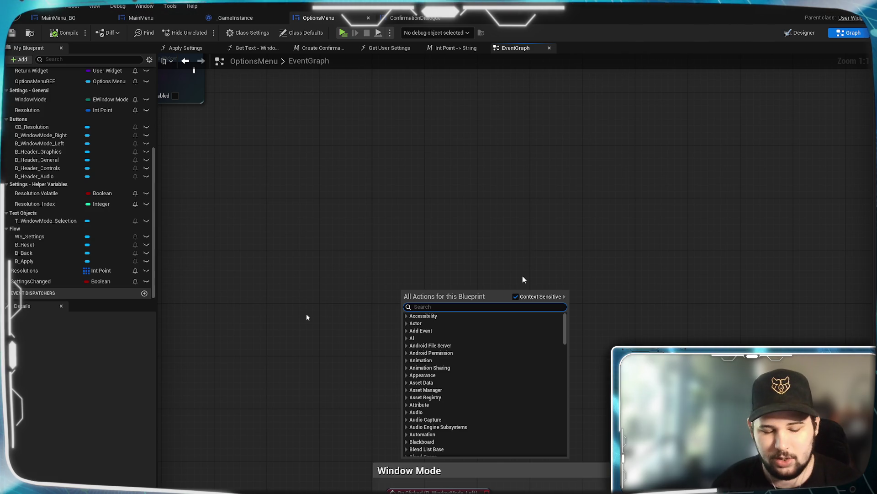
- Add a custom event named 'Reset to Previous' beneath Load Settings Into UI
{"action": "type", "text": "custom"}
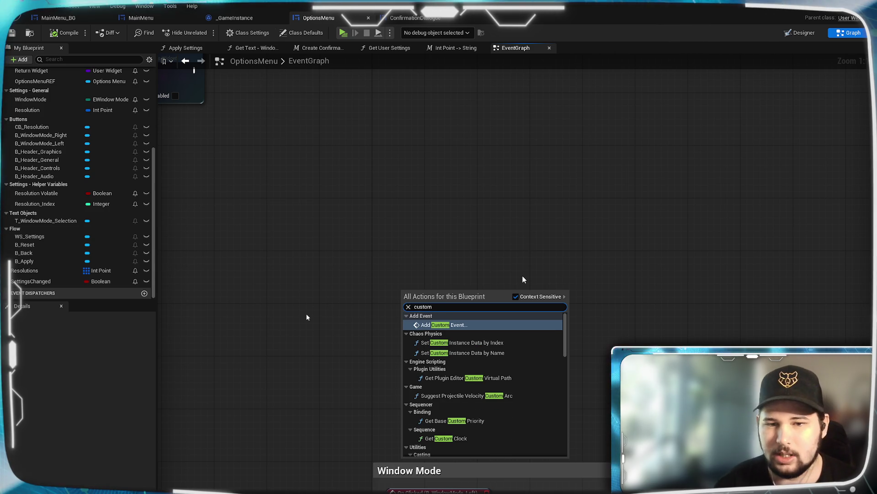
{"action": "left_click", "coordinate": [491, 326]}
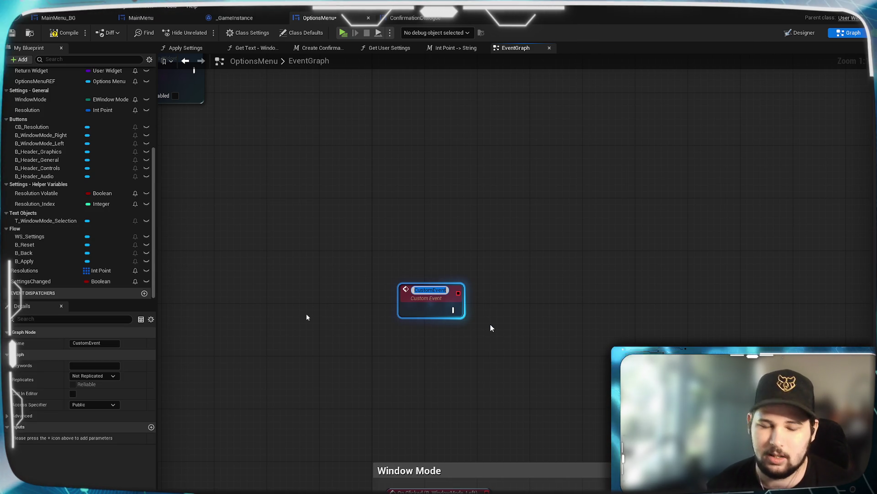
{"action": "type", "text": "Reset to"}
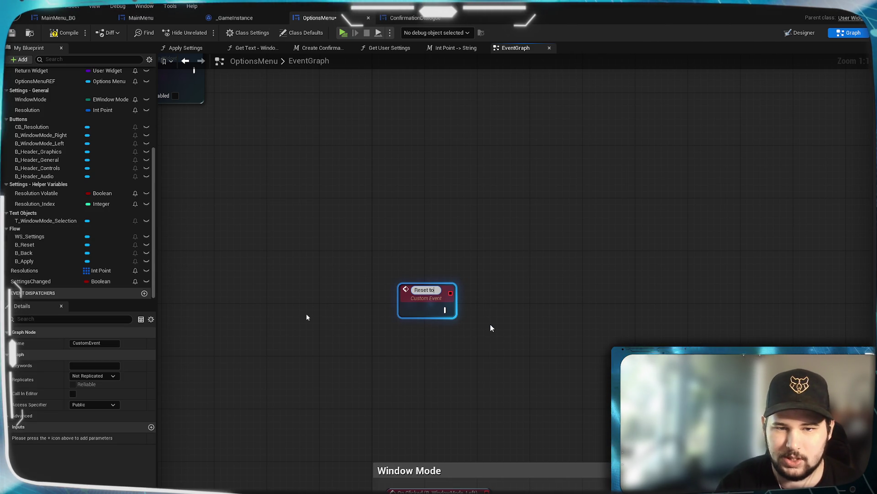
{"action": "type", "text": " Prevu"}
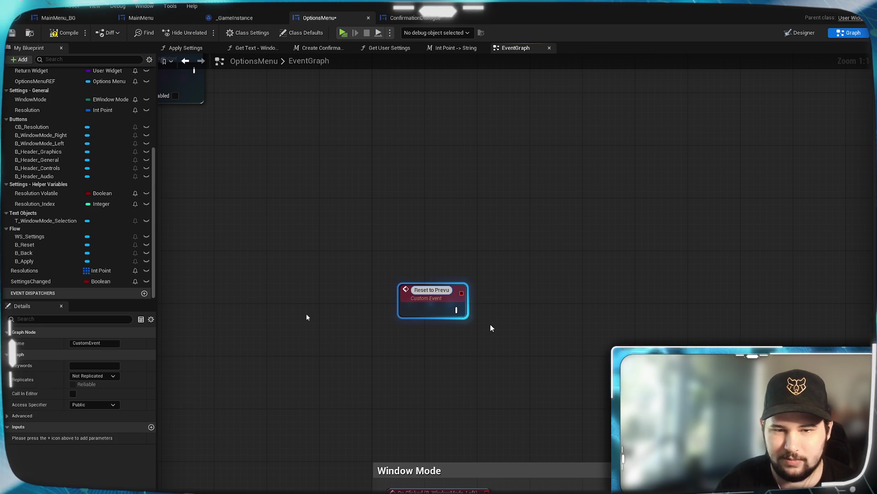
{"action": "key", "text": "BackSpace"}
{"action": "type", "text": "ious"}
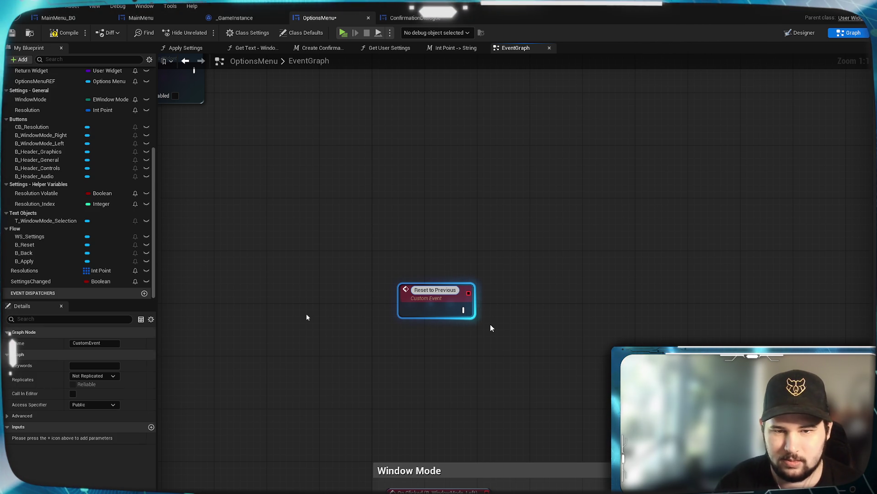
{"action": "key", "text": "Return"}
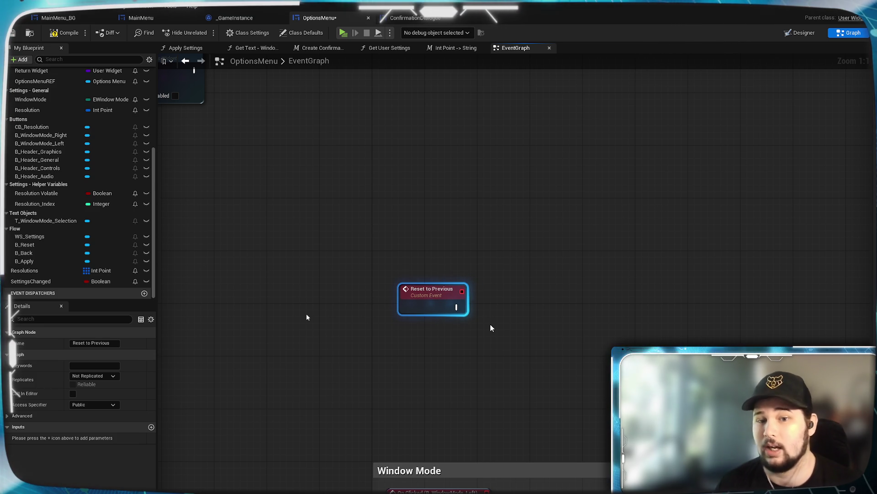
{"action": "left_click_drag", "start_coordinate": [436, 299], "coordinate": [409, 268]}
{"action": "left_click", "coordinate": [621, 174]}
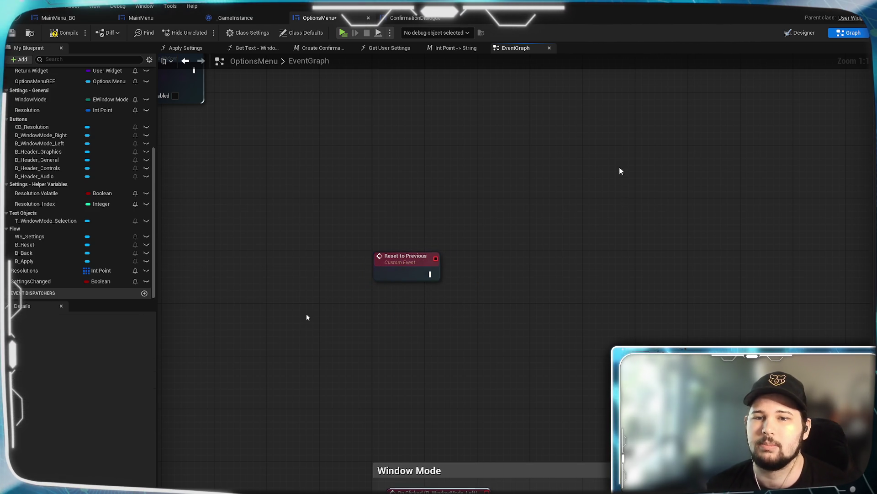
- Select the Get User Settings node in the settings-loading chain for copying
{"action": "scroll", "coordinate": [580, 325], "scroll_direction": "down", "scroll_amount": 1}
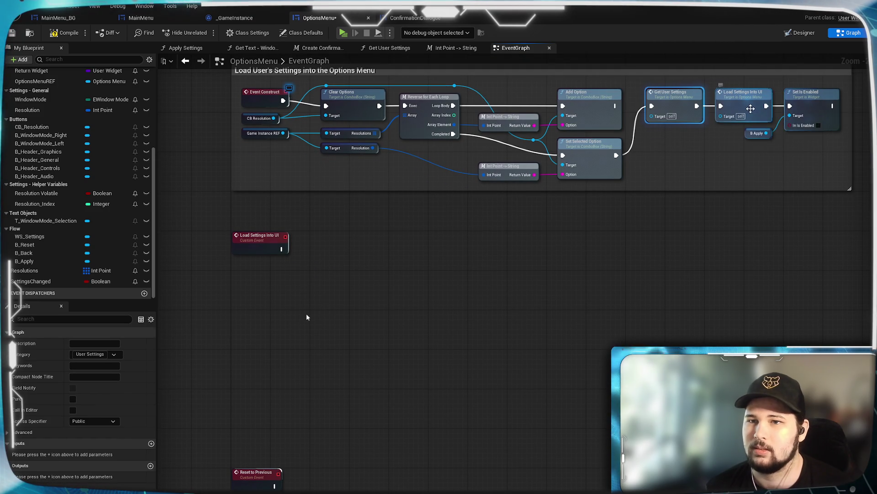
{"action": "left_click", "coordinate": [773, 132], "text": "ctrl"}
{"action": "left_click", "coordinate": [818, 103], "text": "ctrl"}
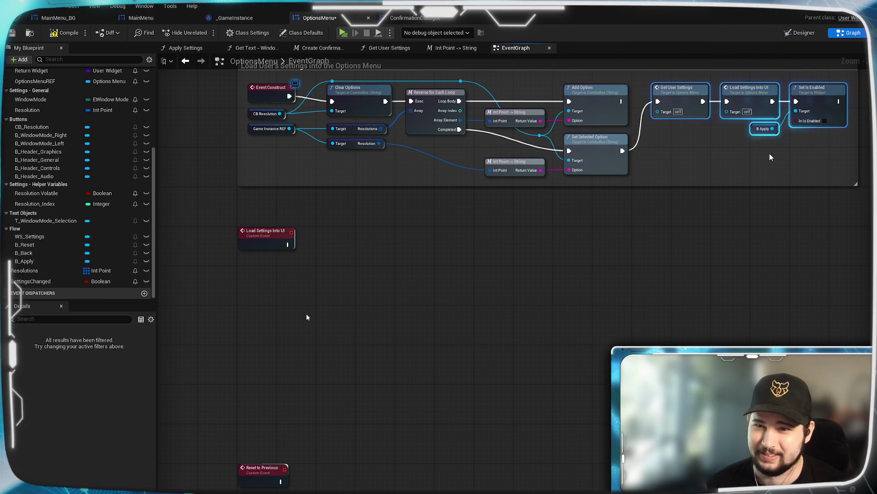
{"action": "mouse_move", "coordinate": [718, 171]}
{"action": "left_mouse_down"}
{"action": "mouse_move", "coordinate": [796, 101]}
{"action": "mouse_move", "coordinate": [695, 246]}
{"action": "left_mouse_up"}
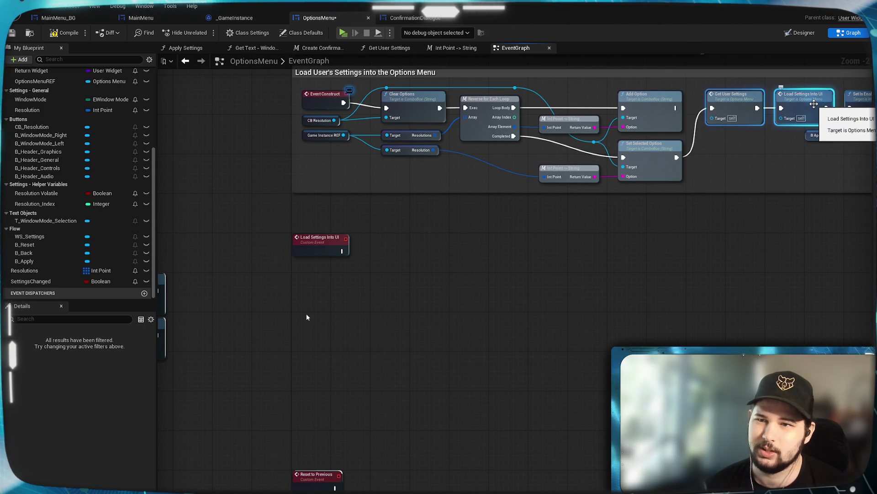
{"action": "left_click", "coordinate": [814, 104], "text": "ctrl"}
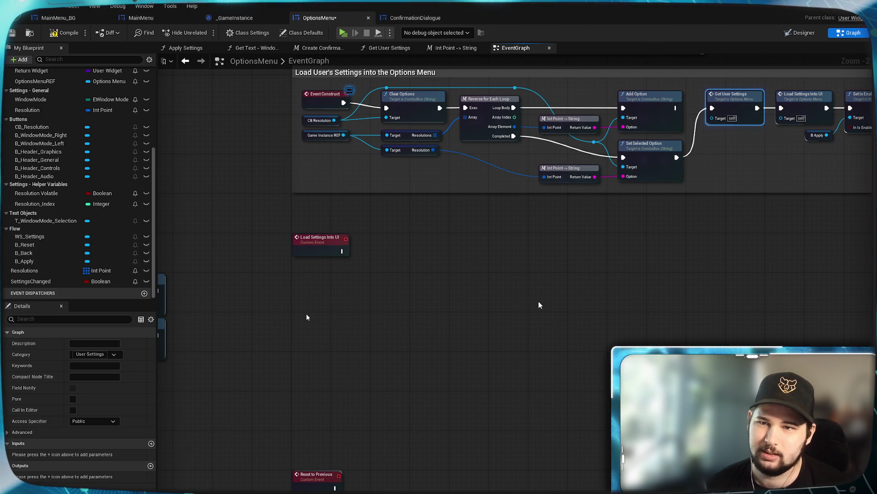
{"action": "mouse_move", "coordinate": [539, 304]}
{"action": "left_mouse_down"}
{"action": "mouse_move", "coordinate": [635, 188]}
{"action": "mouse_move", "coordinate": [652, 186]}
{"action": "left_mouse_up"}
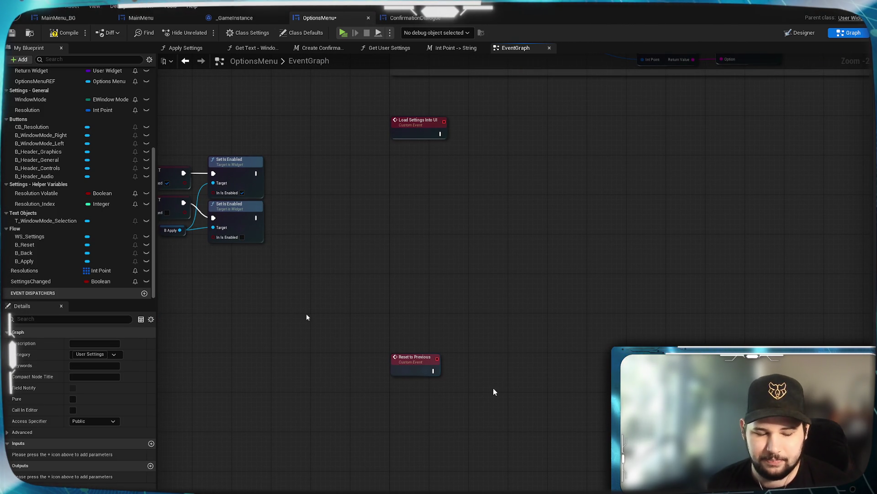
- Paste a Get User Settings node right after the Reset to Previous event
{"action": "key", "text": "ctrl+v"}
{"action": "mouse_move", "coordinate": [493, 387]}
{"action": "left_mouse_down"}
{"action": "mouse_move", "coordinate": [473, 375]}
{"action": "mouse_move", "coordinate": [472, 360]}
{"action": "mouse_move", "coordinate": [477, 370]}
{"action": "left_mouse_up"}
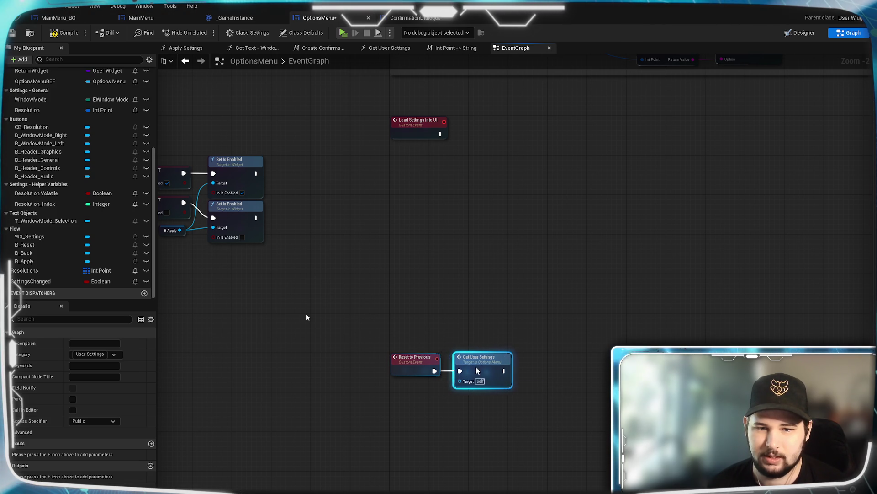
{"action": "left_click", "coordinate": [506, 291]}
{"action": "scroll", "coordinate": [507, 292], "scroll_direction": "up", "scroll_amount": 2}
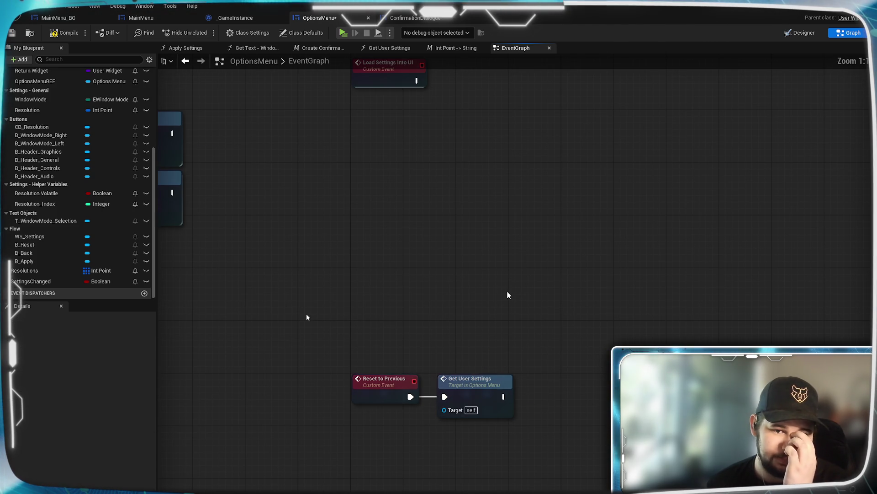
{"action": "left_click_drag", "start_coordinate": [467, 394], "coordinate": [487, 393]}
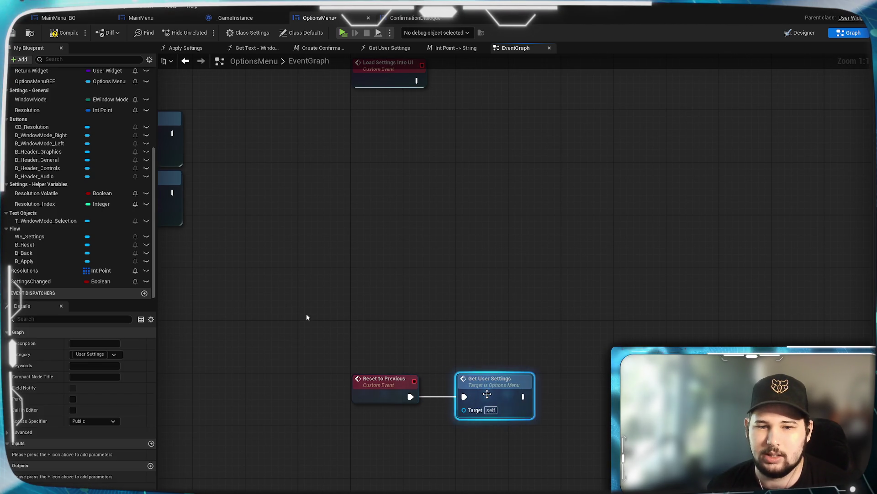
- Add Apply Settings after Get User Settings, then compile and save the blueprint
{"action": "left_click_drag", "start_coordinate": [458, 328], "coordinate": [487, 329]}
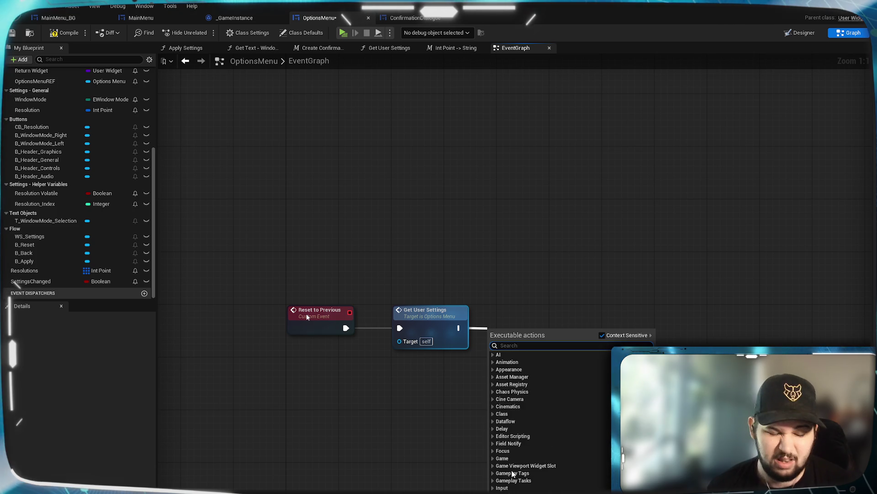
{"action": "type", "text": "appl"}
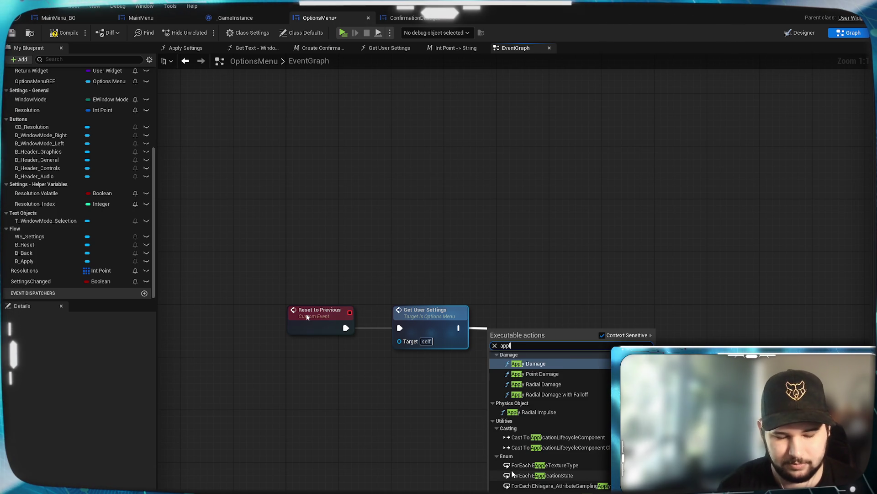
{"action": "type", "text": "y settings"}
{"action": "key", "text": "Return"}
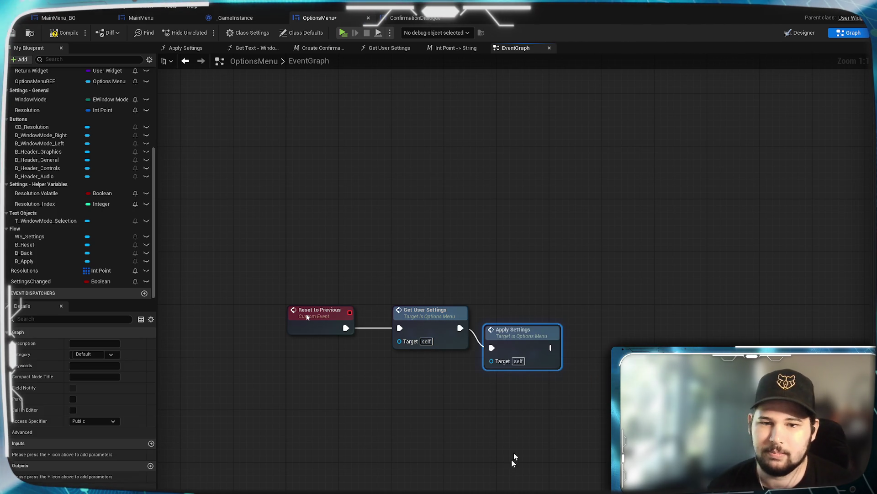
{"action": "left_click_drag", "start_coordinate": [514, 330], "coordinate": [528, 311]}
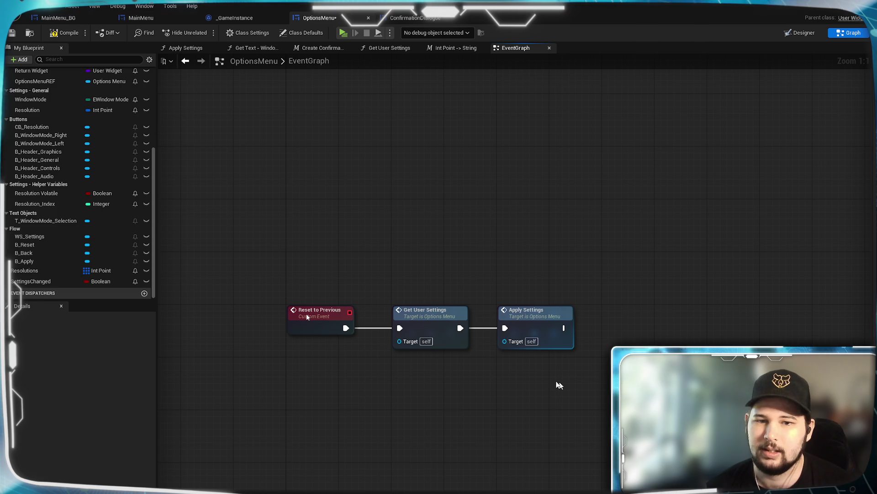
{"action": "left_click_drag", "start_coordinate": [568, 385], "coordinate": [447, 430]}
{"action": "left_click", "coordinate": [61, 35]}
{"action": "key", "text": "ctrl+s"}
{"action": "scroll", "coordinate": [319, 244], "scroll_direction": "down", "scroll_amount": 2}
{"action": "scroll", "coordinate": [319, 244], "scroll_direction": "down", "scroll_amount": 3}
{"action": "scroll", "coordinate": [564, 176], "scroll_direction": "up", "scroll_amount": 3}
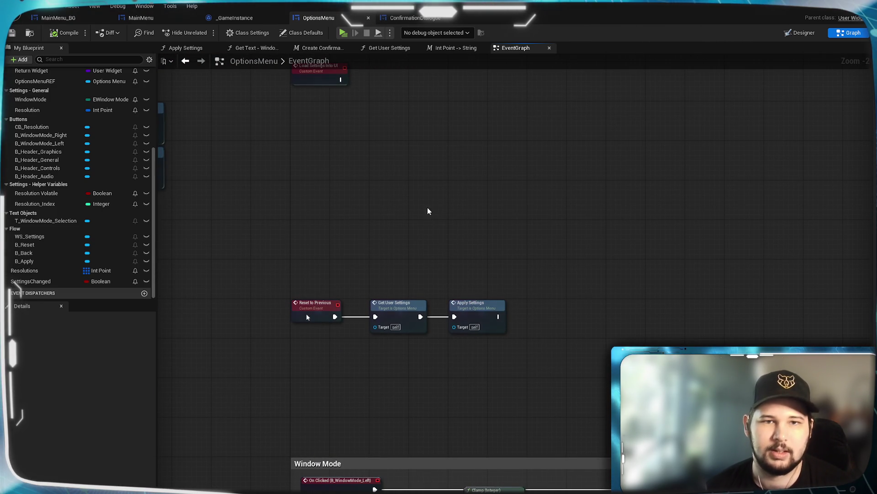
{"action": "scroll", "coordinate": [270, 212], "scroll_direction": "up", "scroll_amount": 1}
{"action": "scroll", "coordinate": [303, 239], "scroll_direction": "up", "scroll_amount": 1}
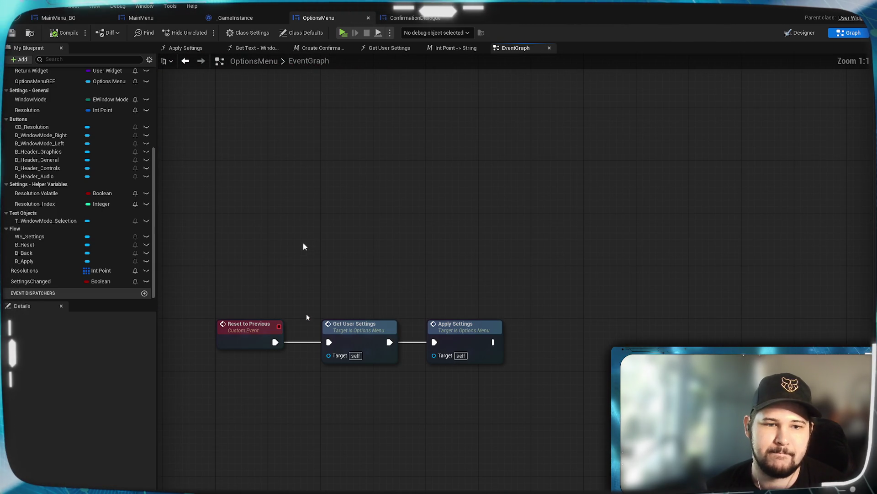
- Run the game, open Settings, choose 1920 x 1080 and confirm keeping it
{"action": "left_click", "coordinate": [342, 33]}
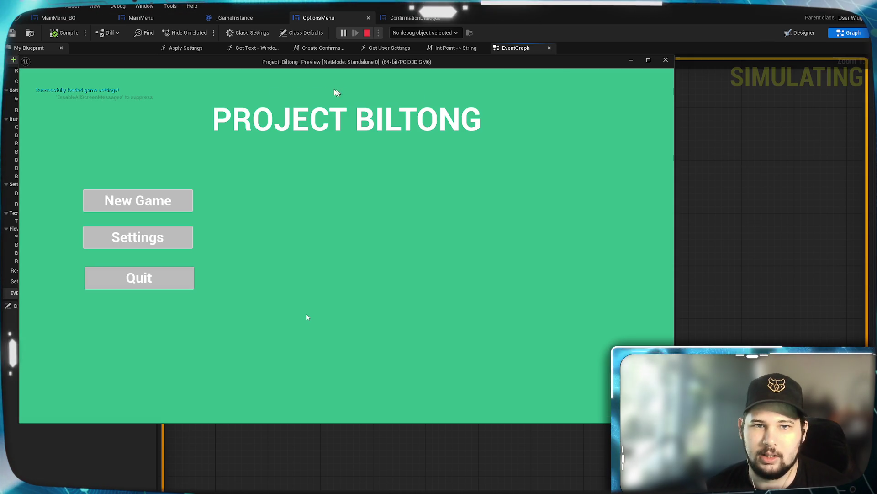
{"action": "left_click", "coordinate": [187, 234]}
{"action": "left_click", "coordinate": [428, 171]}
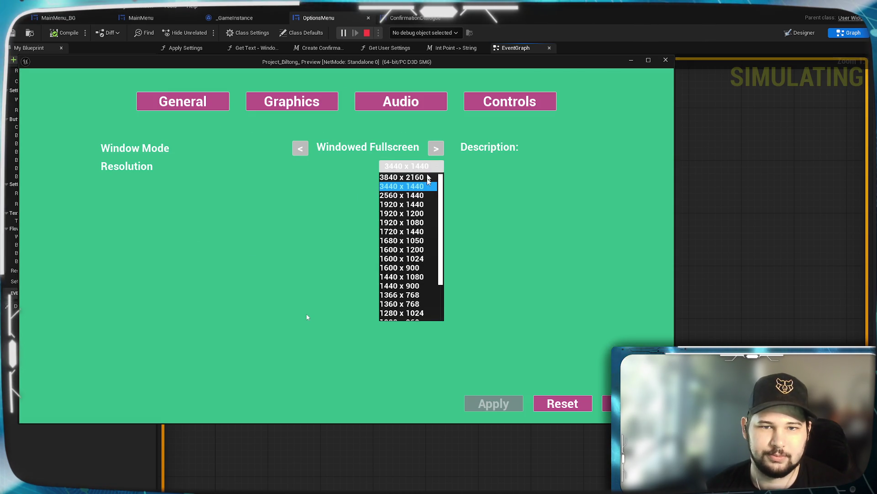
{"action": "left_click", "coordinate": [402, 222]}
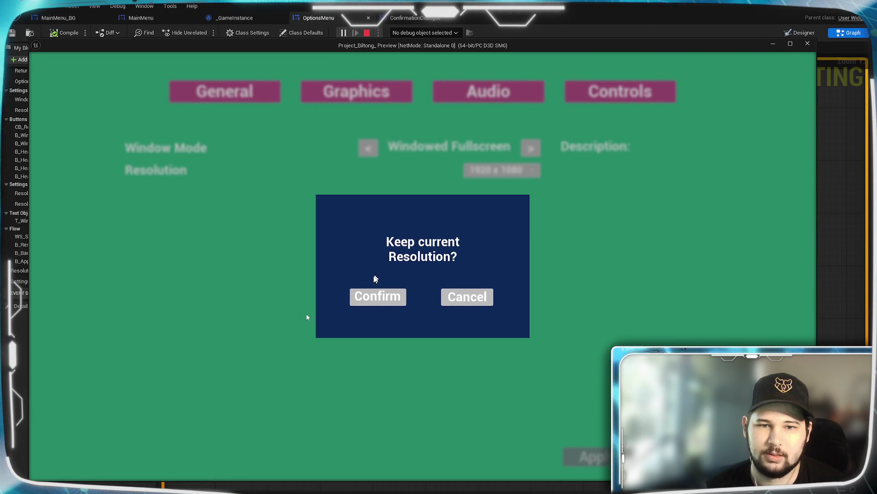
{"action": "left_click", "coordinate": [377, 296]}
- Try leaving Settings, decline discarding the changes, then stop the preview
{"action": "key", "text": "Escape"}
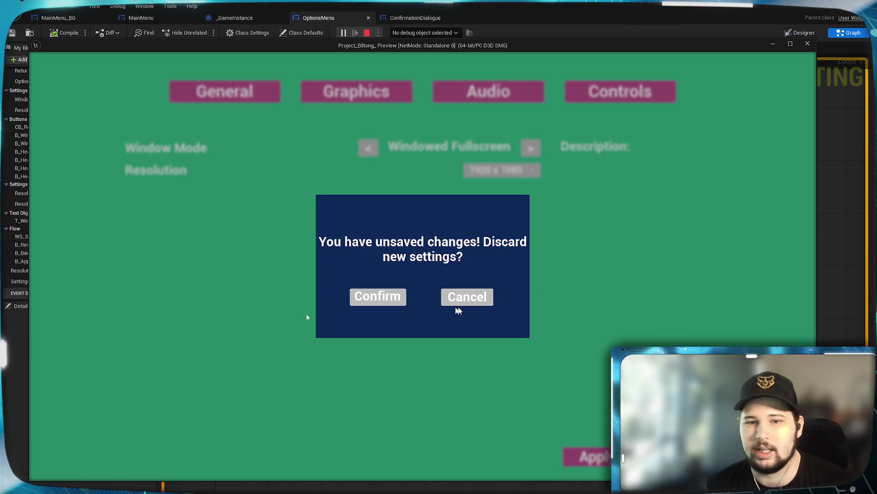
{"action": "left_click", "coordinate": [455, 297]}
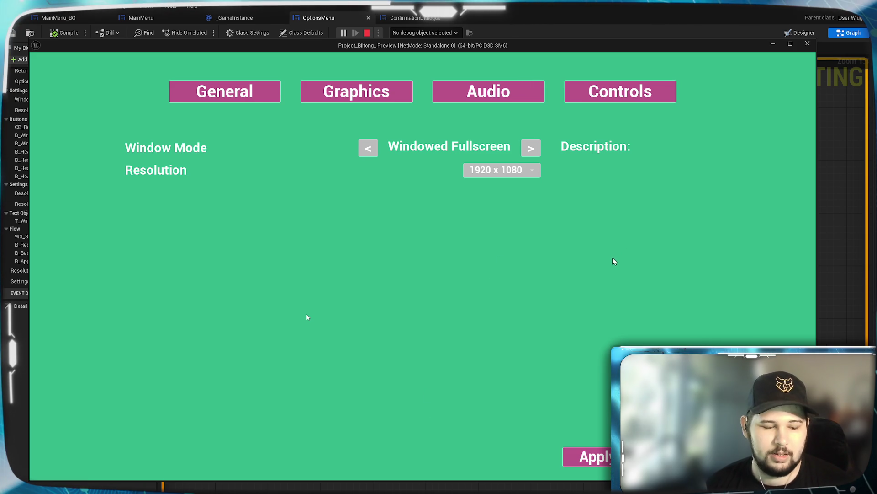
{"action": "key", "text": "Escape"}
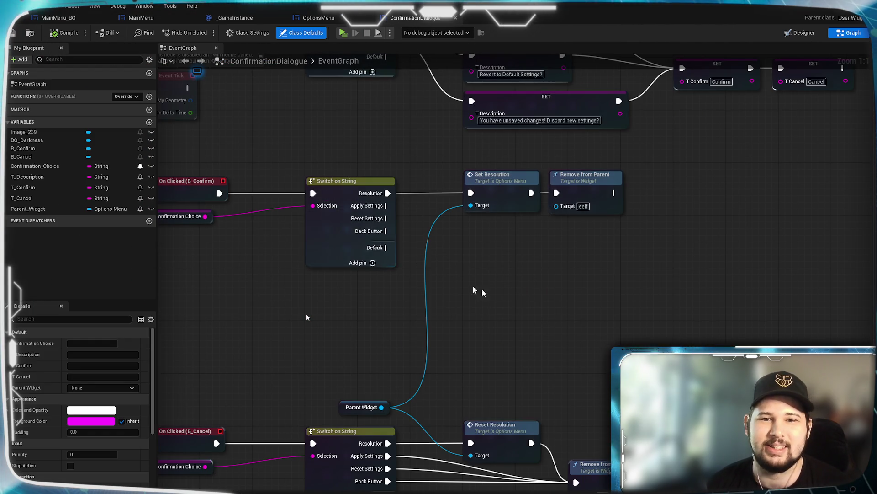
- Search Parent Widget for a revert action, then check the OptionsMenu graph for the event's name
{"action": "left_click_drag", "start_coordinate": [366, 197], "coordinate": [445, 265]}
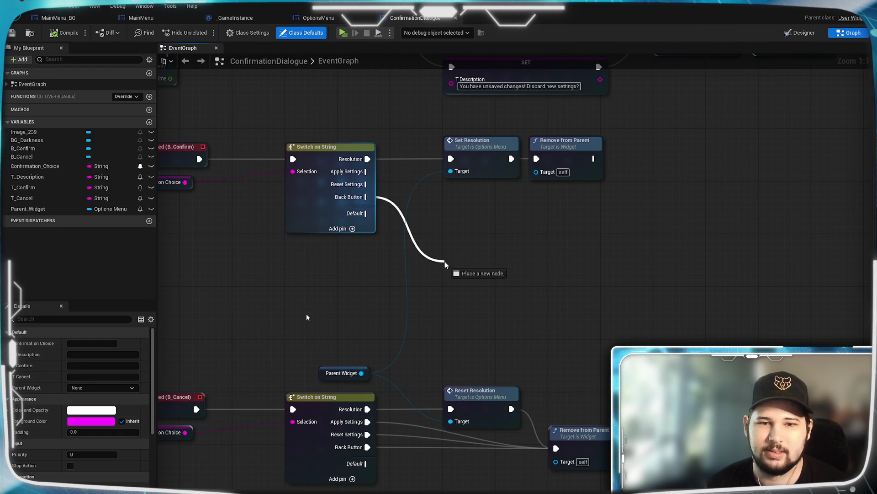
{"action": "left_click", "coordinate": [355, 374]}
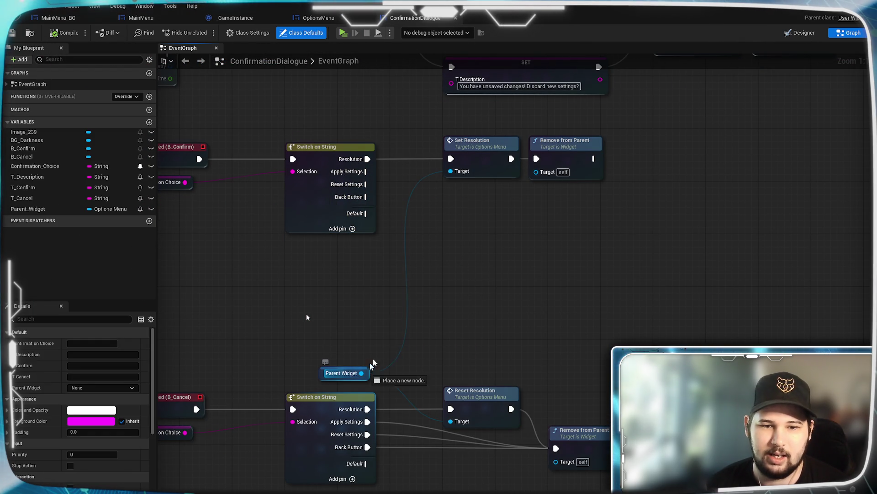
{"action": "left_click_drag", "start_coordinate": [362, 373], "coordinate": [448, 252]}
{"action": "type", "text": "rever"}
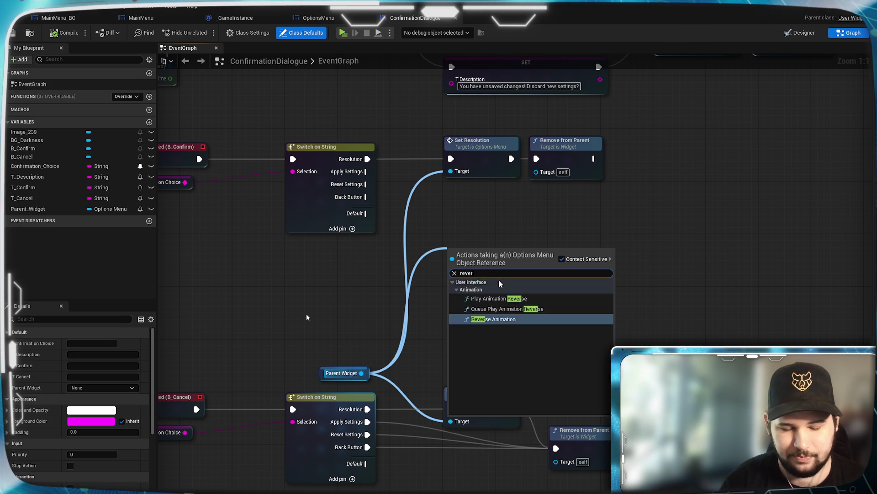
{"action": "type", "text": "t"}
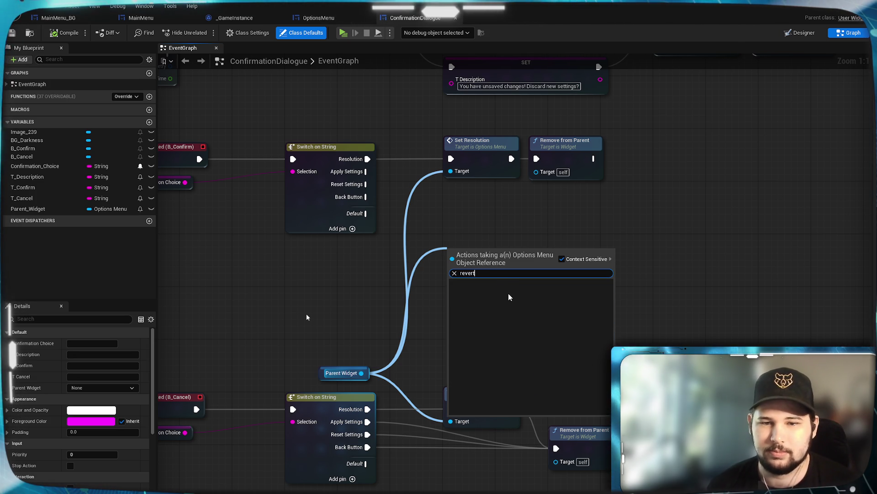
{"action": "key", "text": "Escape"}
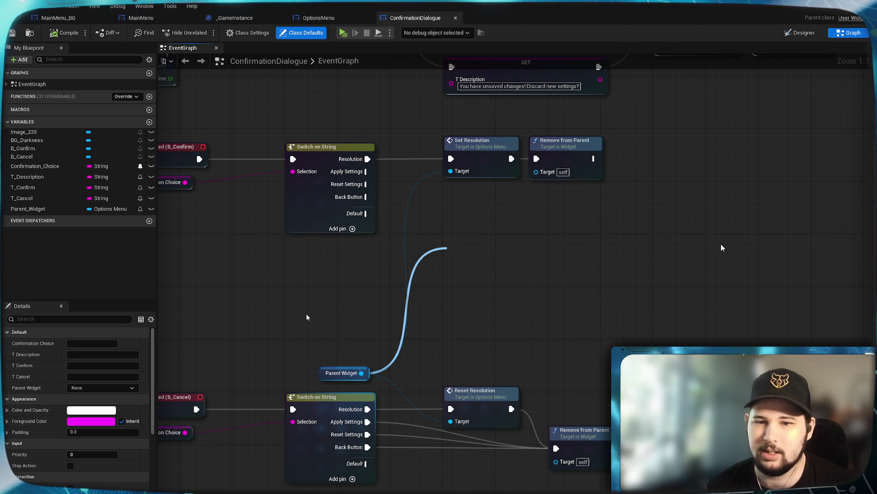
{"action": "left_click", "coordinate": [318, 18]}
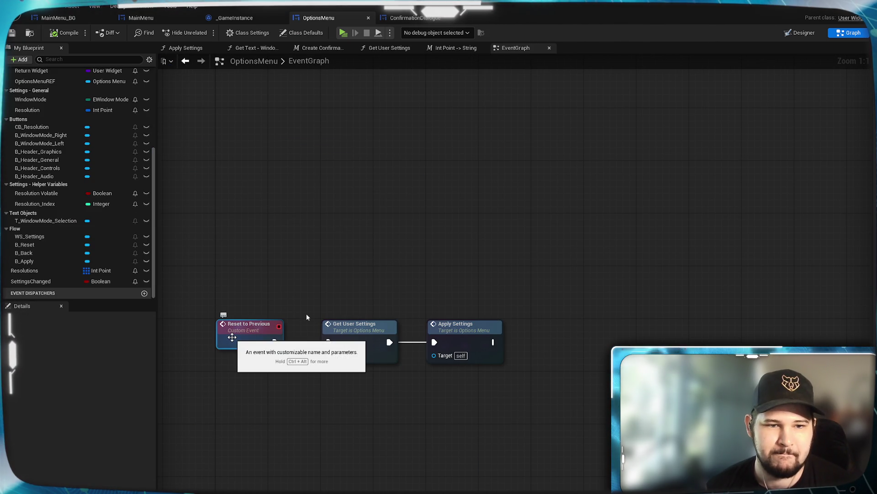
{"action": "left_click", "coordinate": [411, 17]}
- Add a Reset To Previous call on Parent Widget and wire the Back Button case into it
{"action": "left_click_drag", "start_coordinate": [361, 373], "coordinate": [461, 299]}
{"action": "type", "text": "reset"}
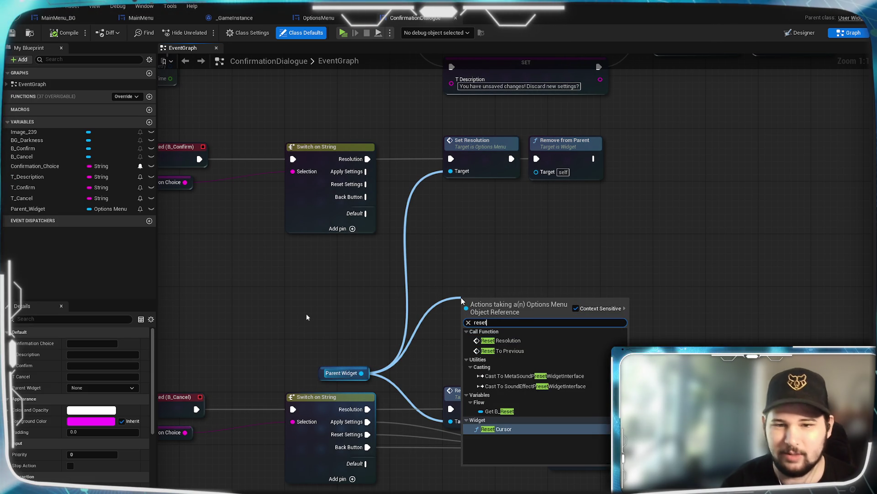
{"action": "left_click", "coordinate": [518, 352]}
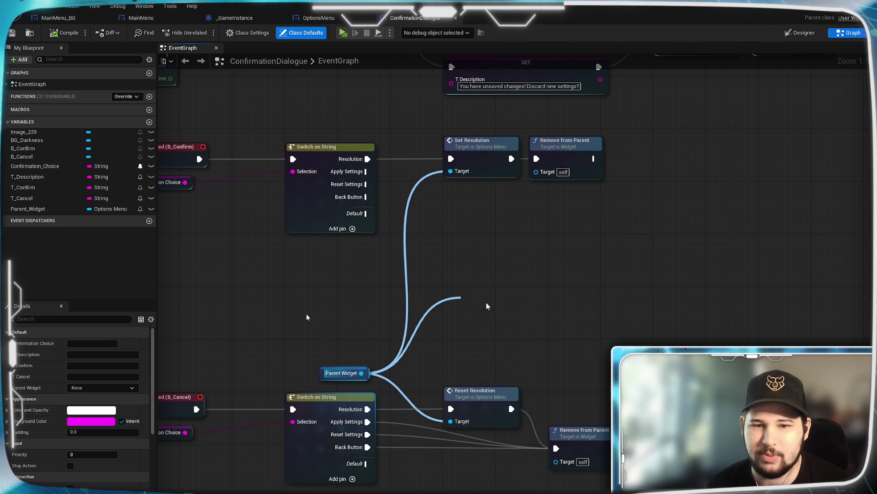
{"action": "left_click_drag", "start_coordinate": [500, 297], "coordinate": [493, 252]}
{"action": "left_click_drag", "start_coordinate": [365, 196], "coordinate": [381, 209]}
{"action": "mouse_move", "coordinate": [448, 273]}
{"action": "left_mouse_down"}
{"action": "mouse_move", "coordinate": [484, 274]}
{"action": "mouse_move", "coordinate": [489, 263]}
{"action": "left_mouse_up"}
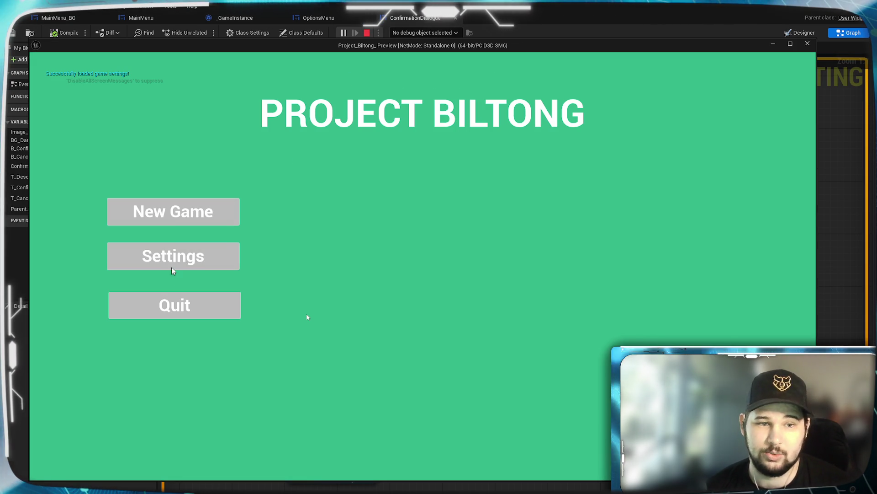
- In the running game's Settings, switch the resolution to 1600 x 900 and confirm it
{"action": "left_click", "coordinate": [172, 267]}
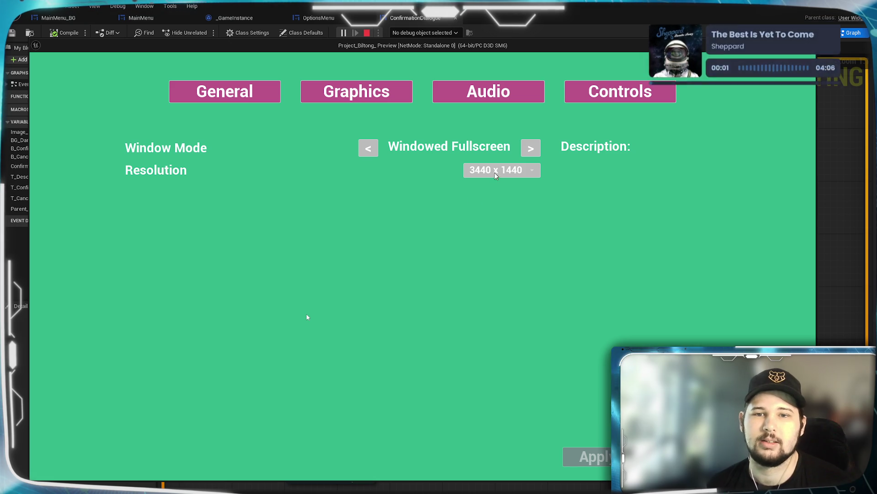
{"action": "left_click", "coordinate": [496, 171]}
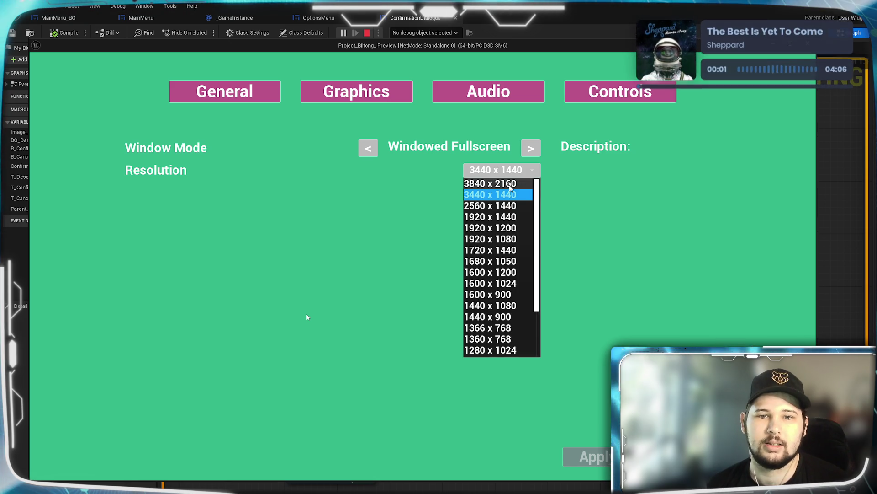
{"action": "left_click", "coordinate": [487, 295]}
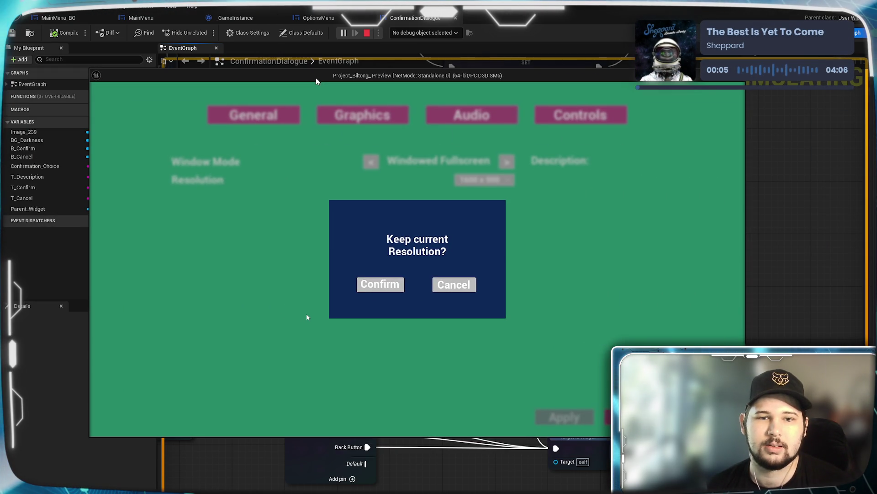
{"action": "left_click", "coordinate": [374, 282]}
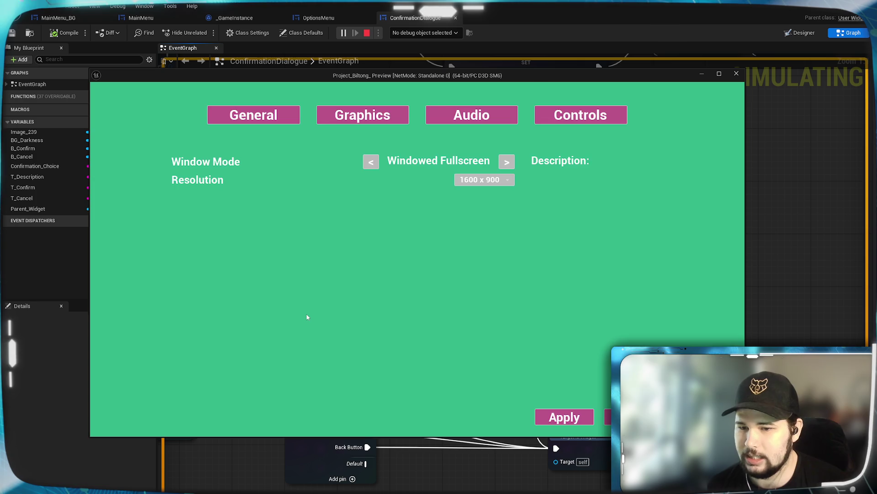
- Back out of settings, confirm discarding the unsaved changes, and stop the play session
{"action": "key", "text": "Escape"}
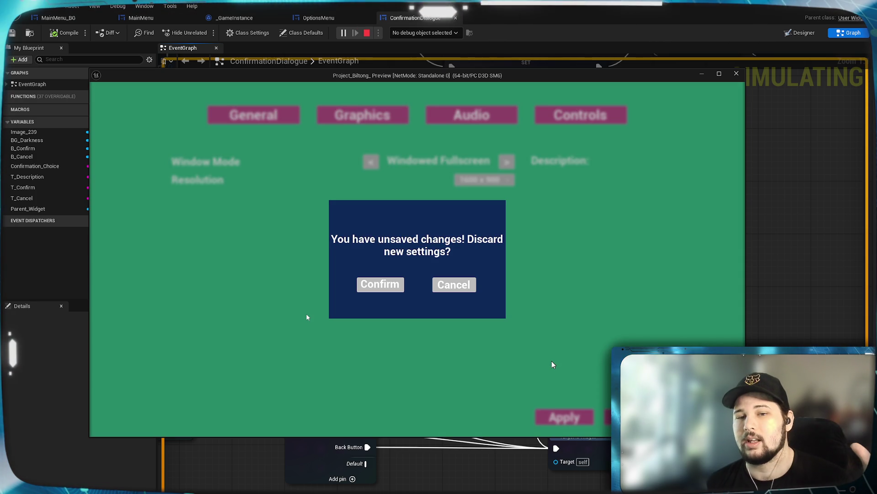
{"action": "left_click", "coordinate": [372, 290]}
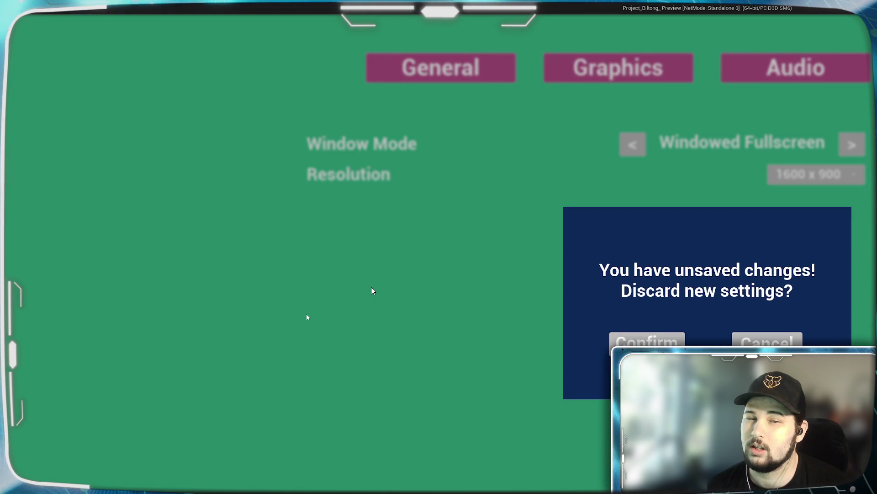
{"action": "left_click", "coordinate": [665, 343]}
{"action": "key", "text": "Escape"}
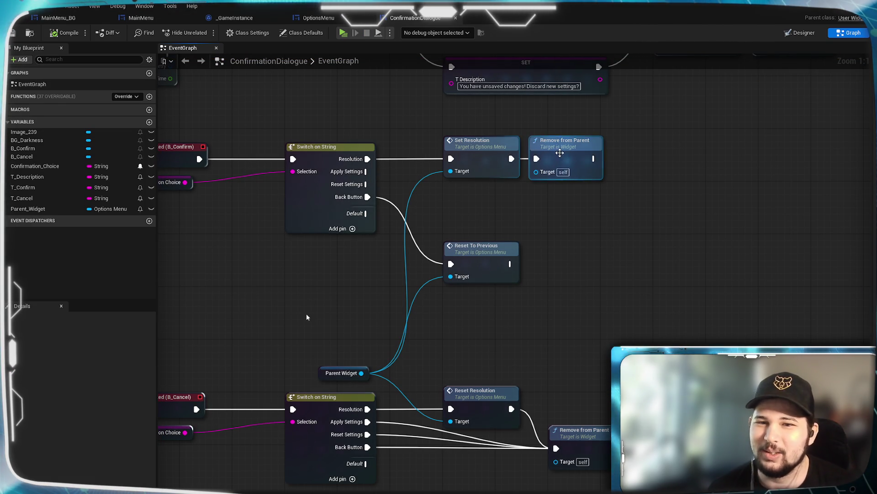
- Connect Reset To Previous's exec output to the existing Remove from Parent node and save the ConfirmationDialogue blueprint
{"action": "key", "text": "ctrl+v"}
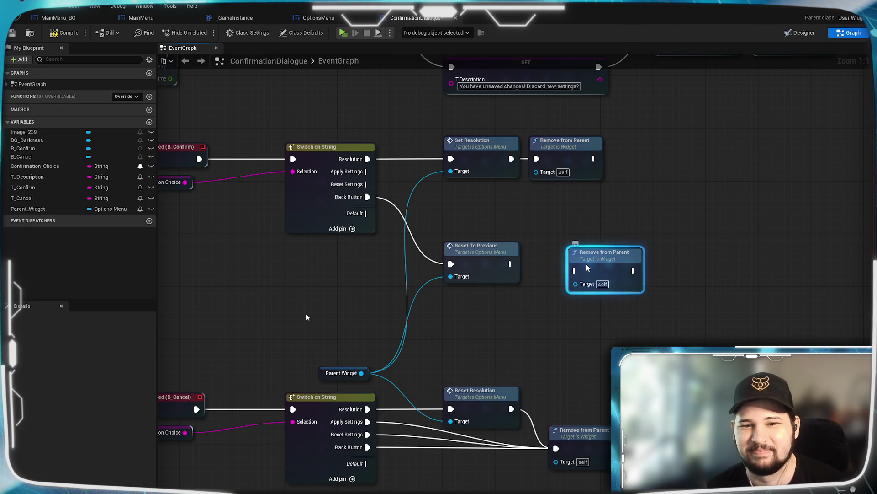
{"action": "left_click_drag", "start_coordinate": [589, 258], "coordinate": [551, 259]}
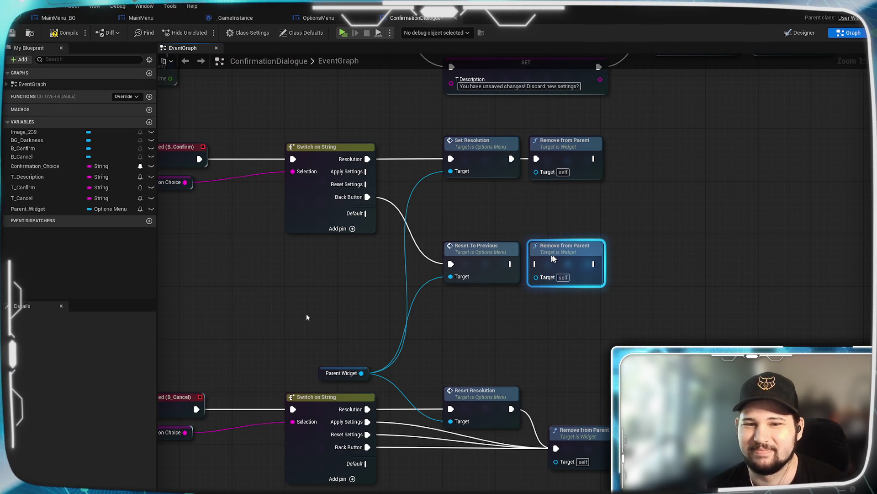
{"action": "key", "text": "ctrl+z"}
{"action": "key", "text": "ctrl+z"}
{"action": "mouse_move", "coordinate": [511, 264]}
{"action": "left_mouse_down"}
{"action": "mouse_move", "coordinate": [548, 254]}
{"action": "mouse_move", "coordinate": [537, 159]}
{"action": "mouse_move", "coordinate": [631, 160]}
{"action": "left_mouse_up"}
{"action": "left_click", "coordinate": [624, 227]}
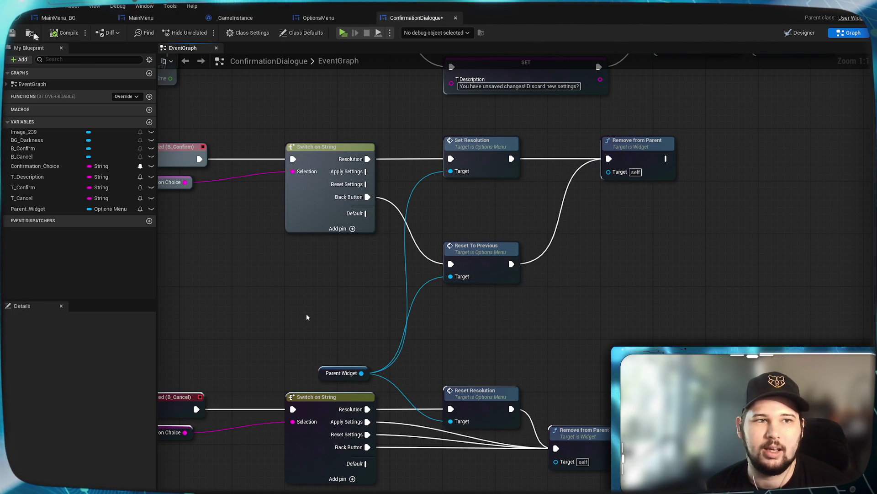
{"action": "key", "text": "ctrl+s"}
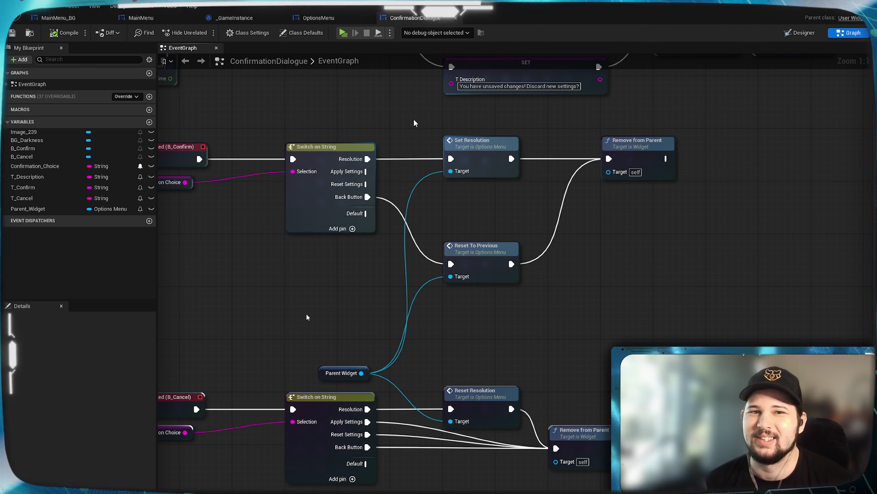
{"action": "left_click", "coordinate": [327, 21]}
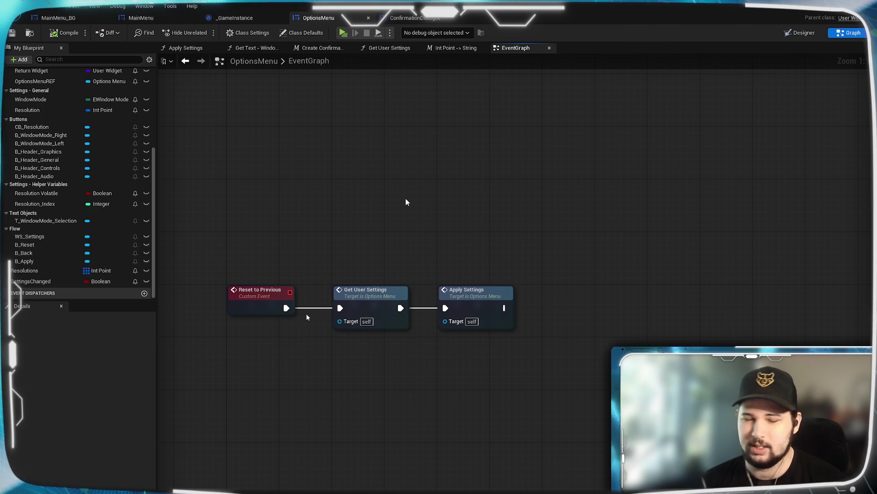
- Pan the OptionsMenu graph around the Reset to Previous chain, then switch to the MainMenu event graph
{"action": "left_click_drag", "start_coordinate": [504, 308], "coordinate": [546, 308]}
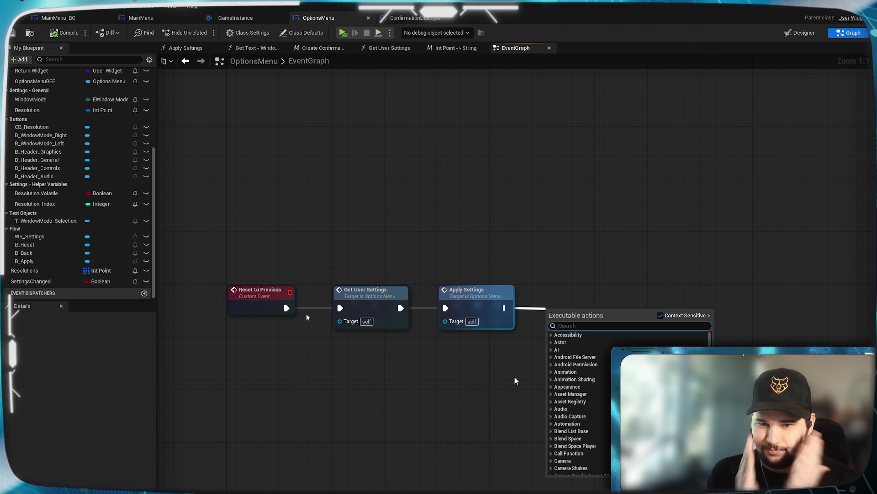
{"action": "mouse_move", "coordinate": [622, 183]}
{"action": "left_mouse_down"}
{"action": "mouse_move", "coordinate": [613, 215]}
{"action": "mouse_move", "coordinate": [623, 141]}
{"action": "left_mouse_up"}
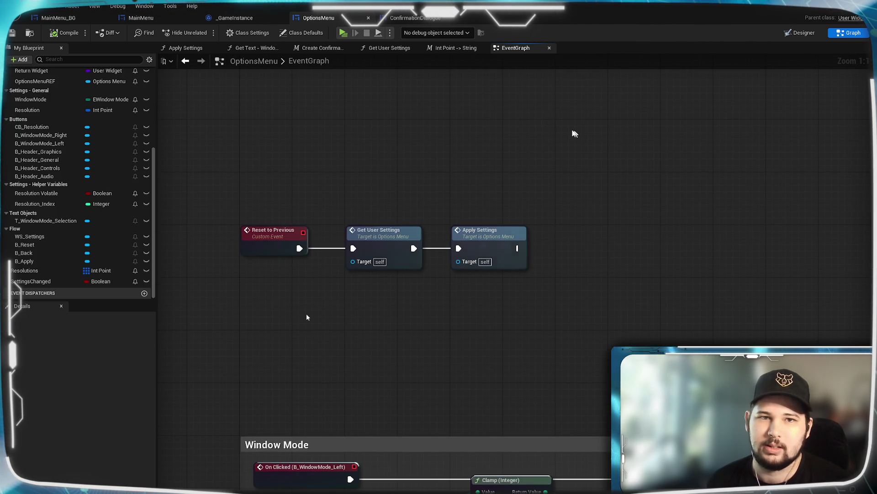
{"action": "left_click_drag", "start_coordinate": [609, 224], "coordinate": [557, 258]}
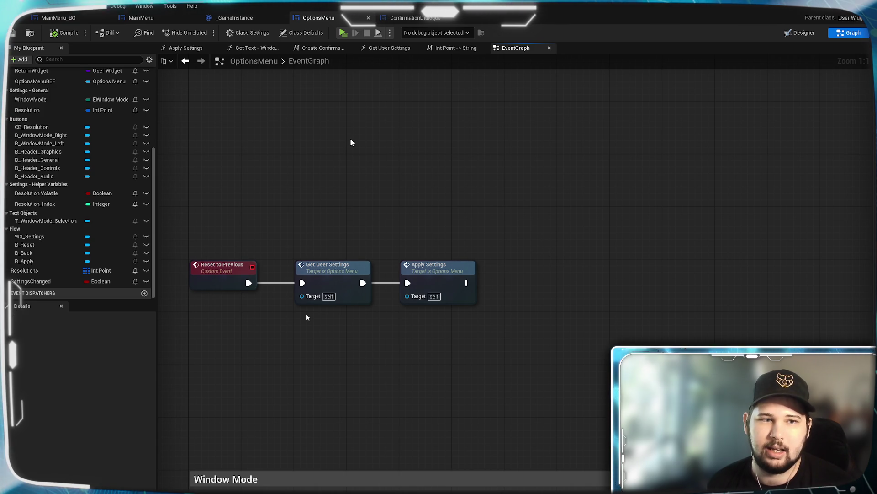
{"action": "scroll", "coordinate": [137, 228], "scroll_direction": "up", "scroll_amount": 3}
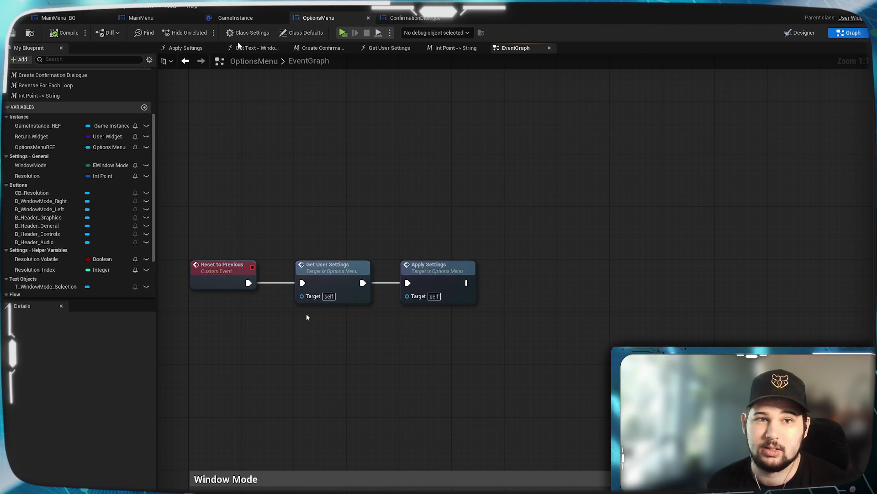
{"action": "left_click", "coordinate": [141, 17]}
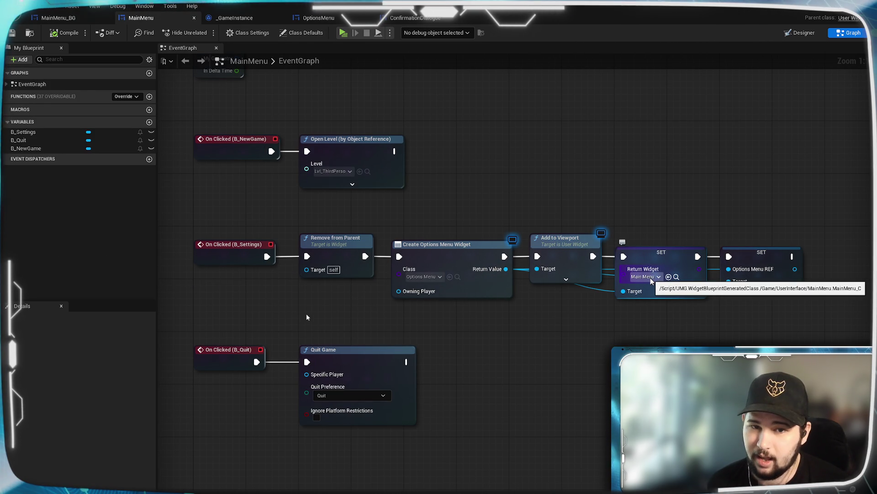
- Inspect the MainMenu B_Settings click chain that sets Return Widget, then return to OptionsMenu
{"action": "left_click_drag", "start_coordinate": [607, 328], "coordinate": [640, 493]}
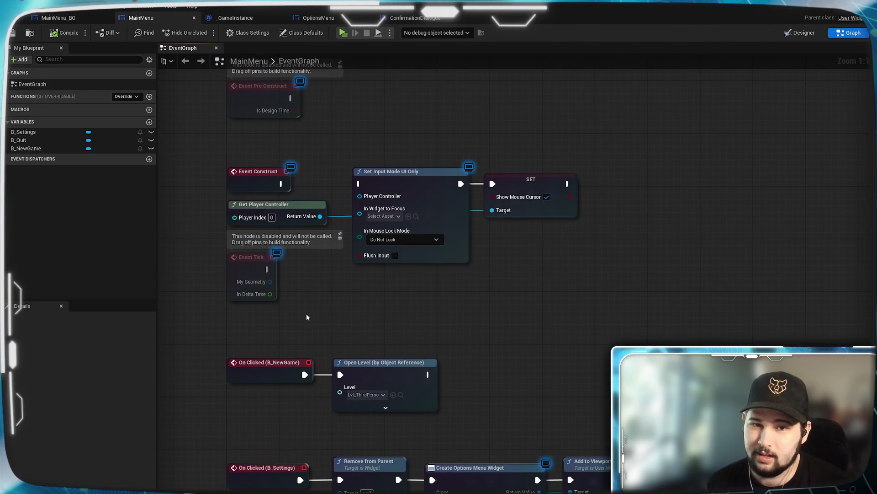
{"action": "mouse_move", "coordinate": [307, 317]}
{"action": "left_mouse_down"}
{"action": "mouse_move", "coordinate": [303, 381]}
{"action": "mouse_move", "coordinate": [305, 212]}
{"action": "mouse_move", "coordinate": [255, 222]}
{"action": "left_mouse_up"}
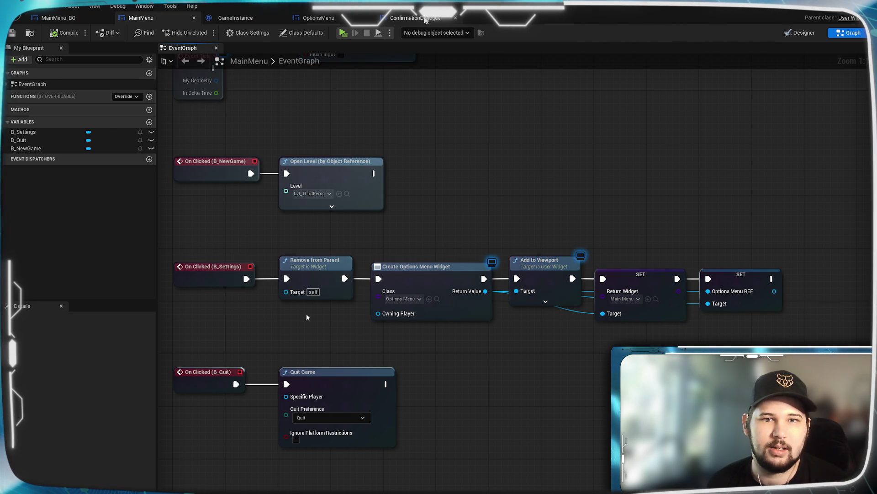
{"action": "left_click", "coordinate": [319, 18]}
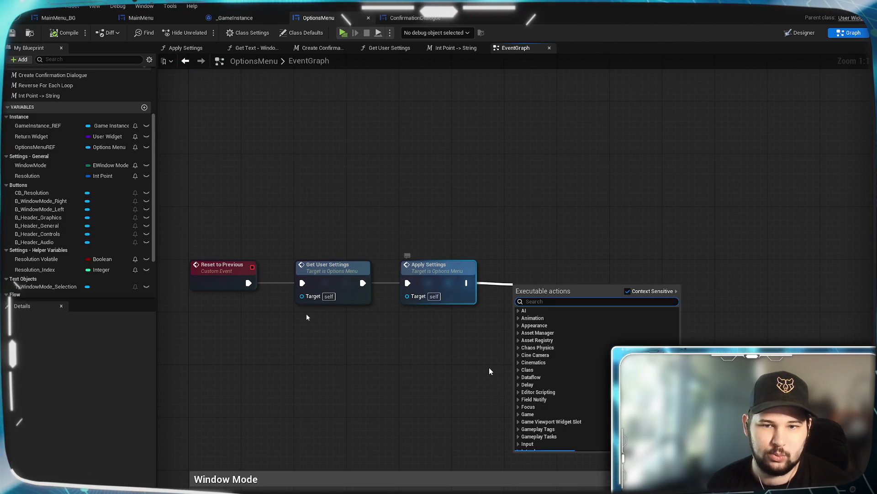
- Add a Create Widget node after Apply Settings using the Return Widget variable as its class
{"action": "type", "text": "create"}
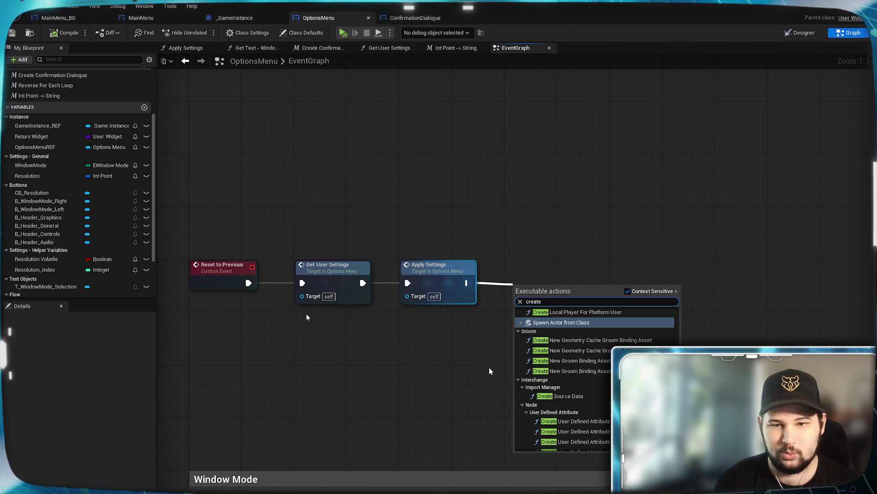
{"action": "type", "text": " widg"}
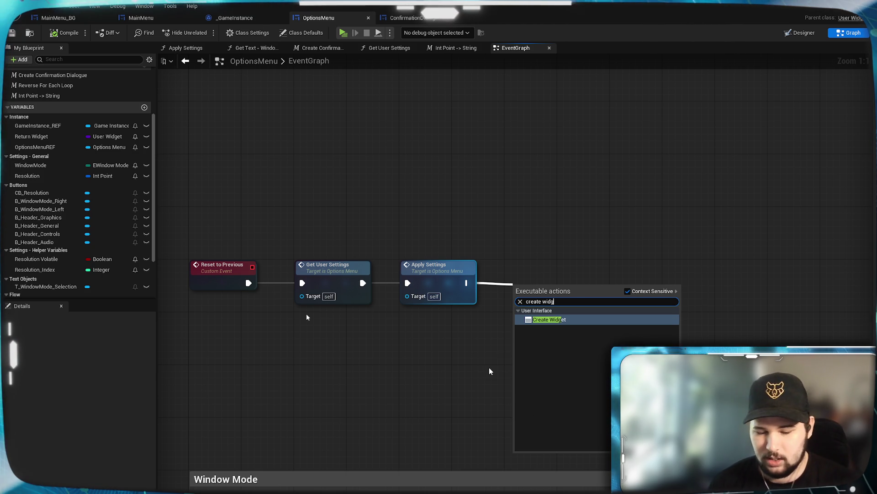
{"action": "key", "text": "Return"}
{"action": "mouse_move", "coordinate": [31, 136]}
{"action": "left_mouse_down"}
{"action": "mouse_move", "coordinate": [450, 341]}
{"action": "mouse_move", "coordinate": [446, 331]}
{"action": "mouse_move", "coordinate": [520, 311]}
{"action": "mouse_move", "coordinate": [539, 269]}
{"action": "mouse_move", "coordinate": [545, 287]}
{"action": "mouse_move", "coordinate": [621, 311]}
{"action": "left_mouse_up"}
{"action": "left_click", "coordinate": [475, 346]}
{"action": "left_click", "coordinate": [469, 337]}
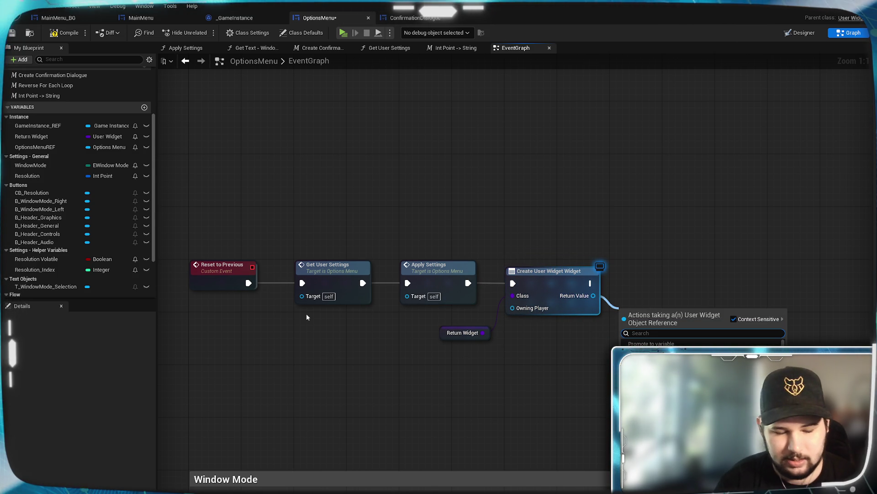
- Add the created widget to the viewport with an Add to Viewport node
{"action": "type", "text": "set to"}
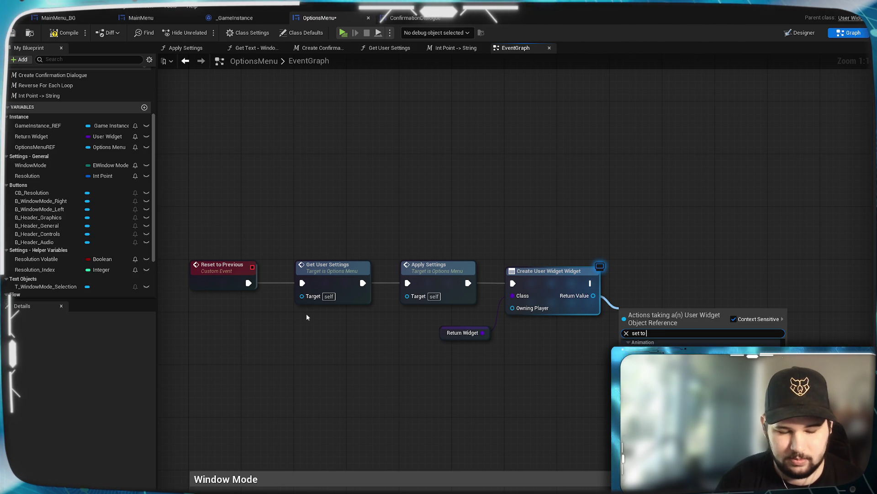
{"action": "key", "text": "BackSpace"}
{"action": "key", "text": "BackSpace"}
{"action": "key", "text": "BackSpace"}
{"action": "type", "text": "add to"}
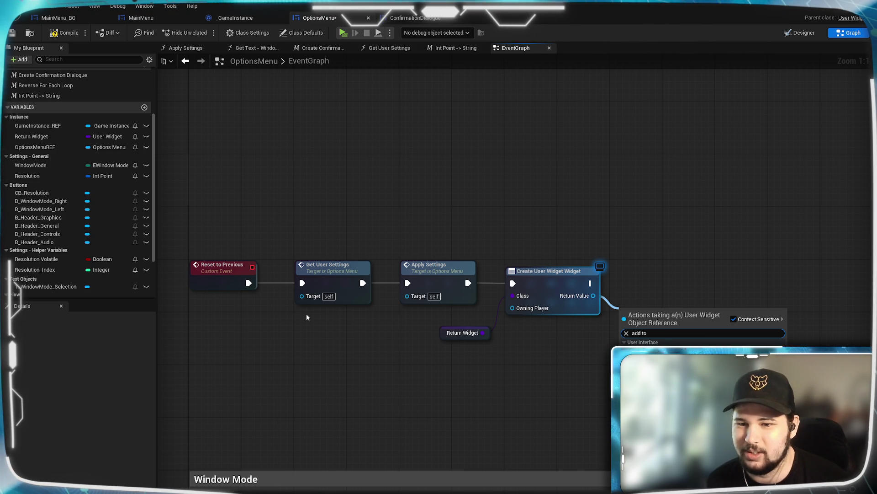
{"action": "left_click", "coordinate": [677, 359]}
{"action": "left_click_drag", "start_coordinate": [645, 287], "coordinate": [659, 263]}
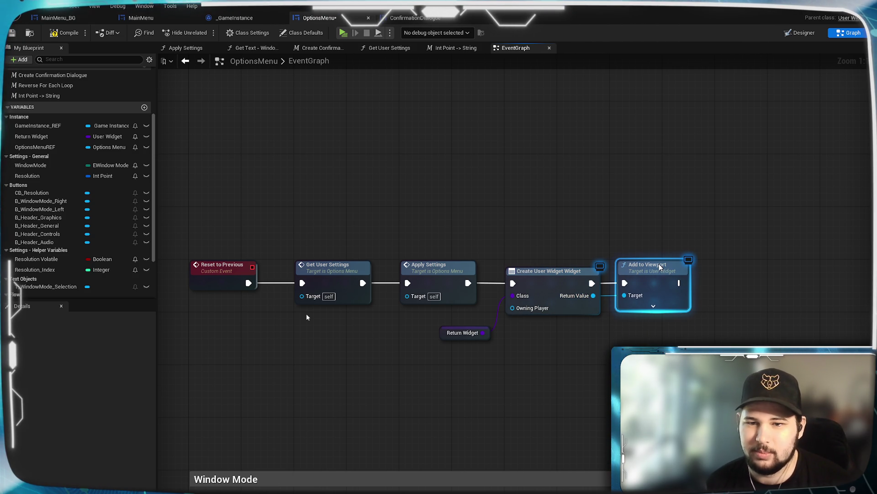
{"action": "left_click", "coordinate": [588, 344]}
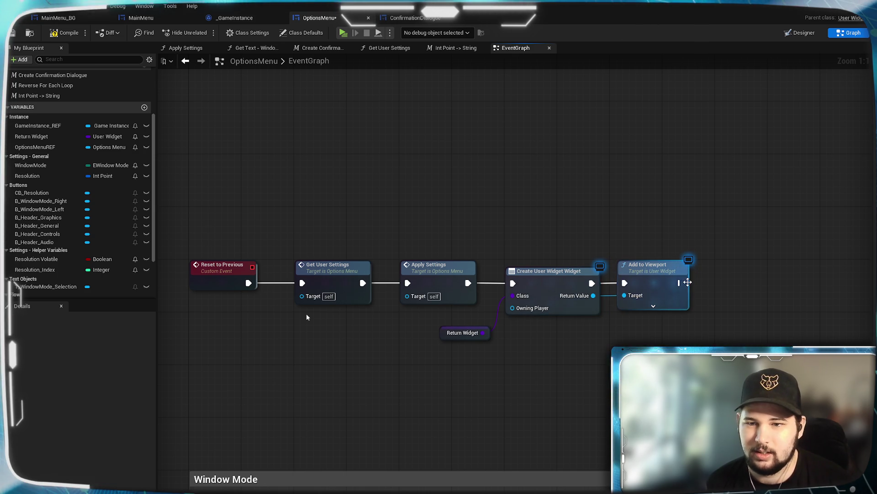
- Add Remove from Parent after Add to Viewport, then compile and save the options menu blueprint
{"action": "left_click_drag", "start_coordinate": [679, 283], "coordinate": [716, 293]}
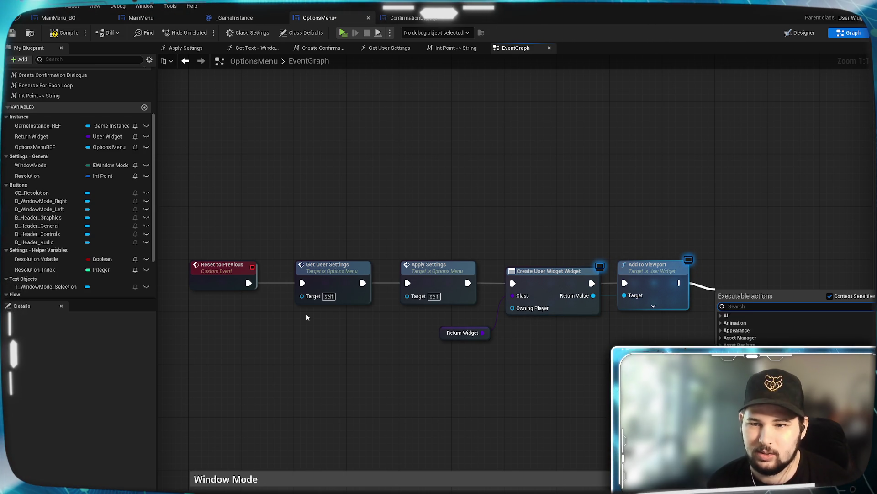
{"action": "type", "text": "remove"}
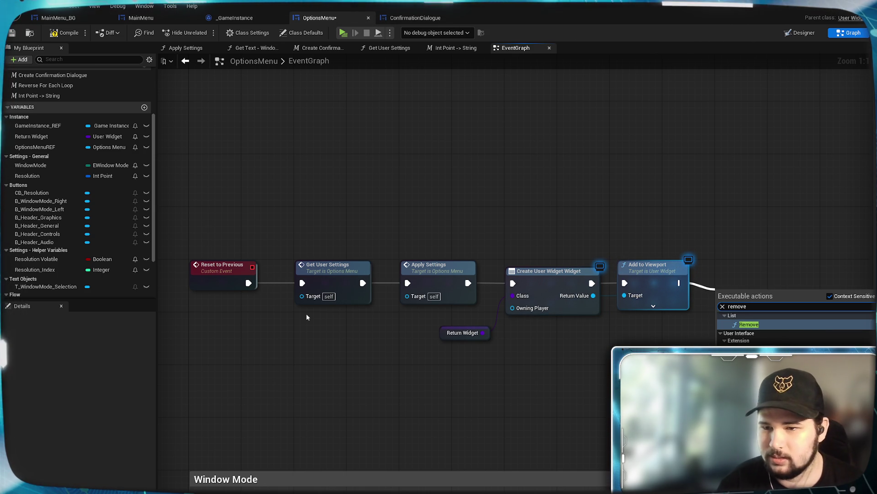
{"action": "type", "text": " from"}
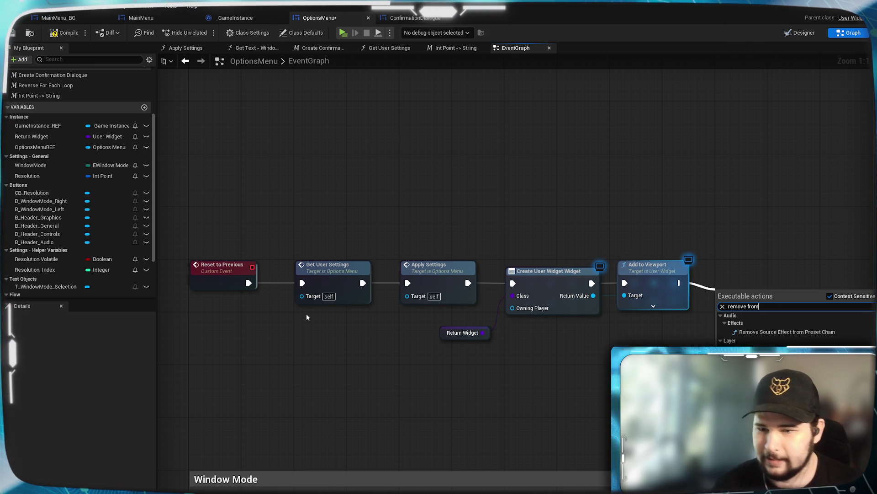
{"action": "key", "text": "Return"}
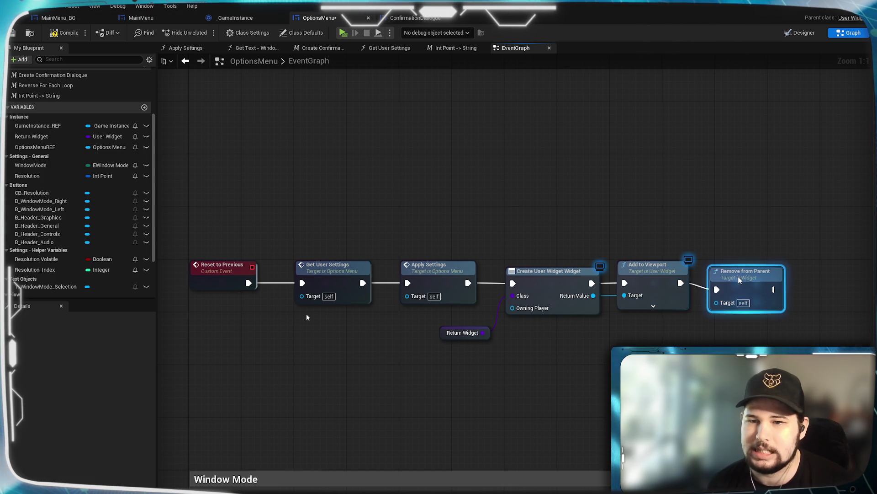
{"action": "left_click", "coordinate": [64, 33]}
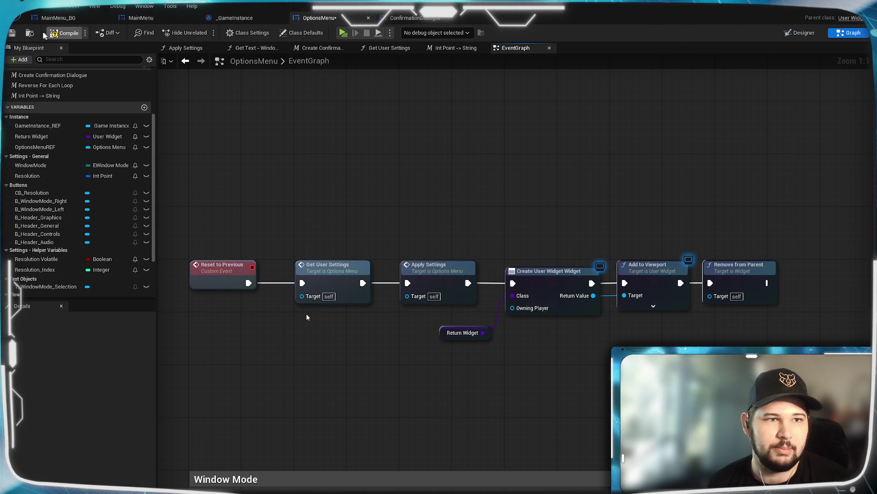
{"action": "left_click", "coordinate": [8, 36]}
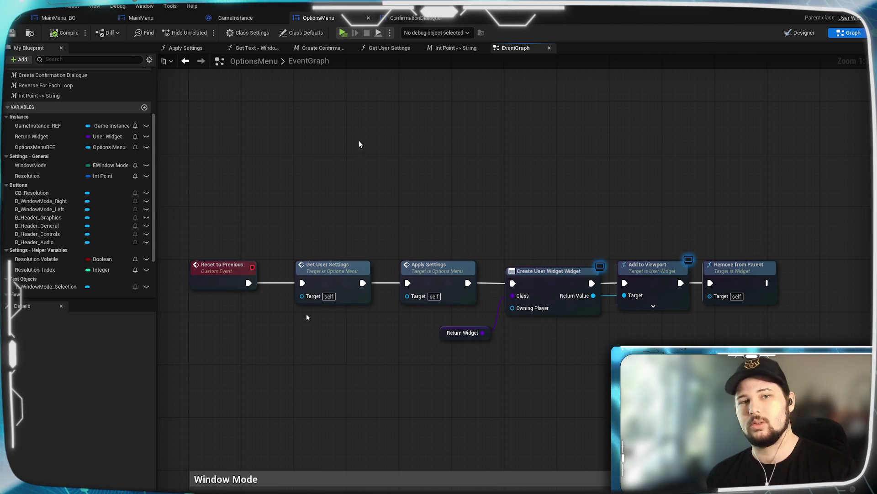
{"action": "left_click", "coordinate": [342, 33]}
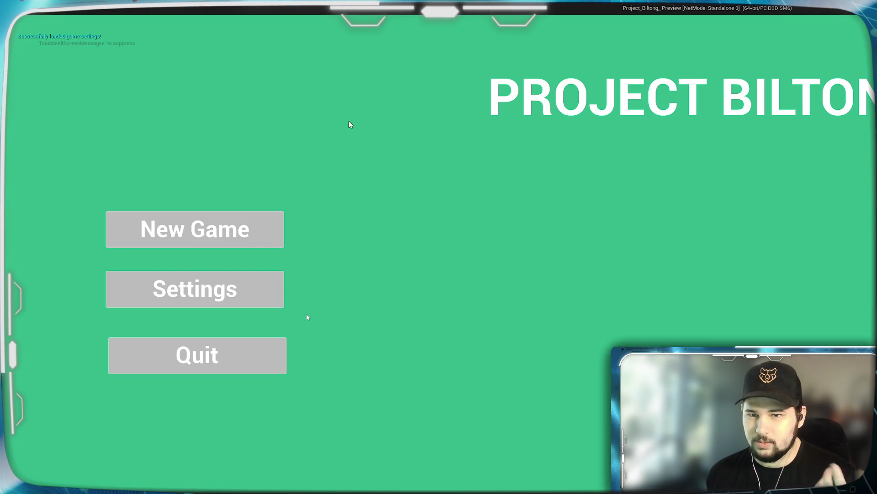
{"action": "left_click", "coordinate": [186, 289]}
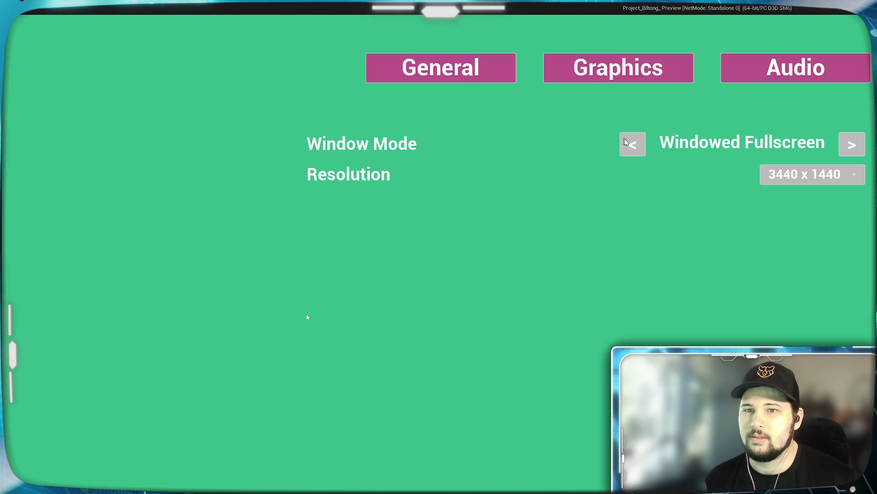
{"action": "left_click", "coordinate": [848, 174]}
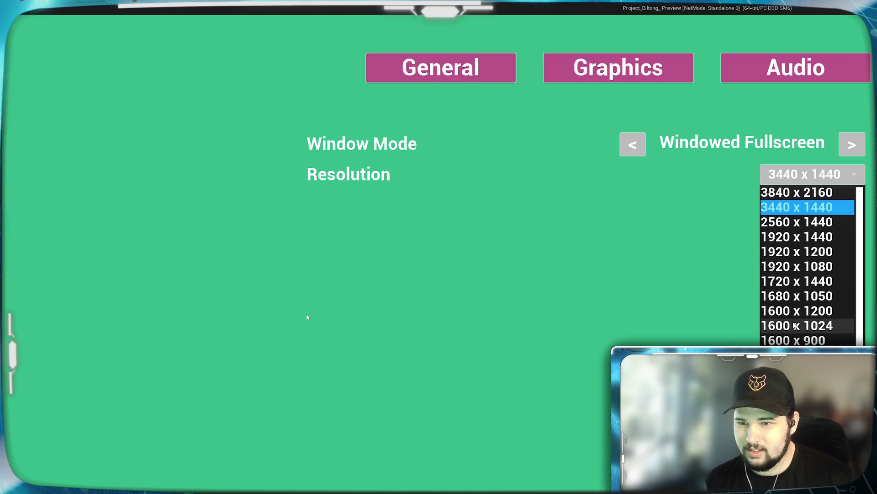
{"action": "left_click", "coordinate": [780, 265]}
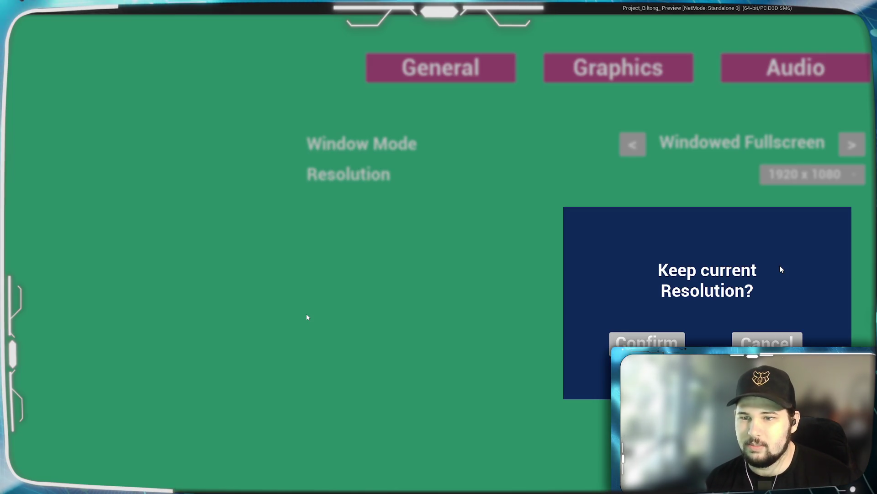
{"action": "left_click", "coordinate": [676, 342]}
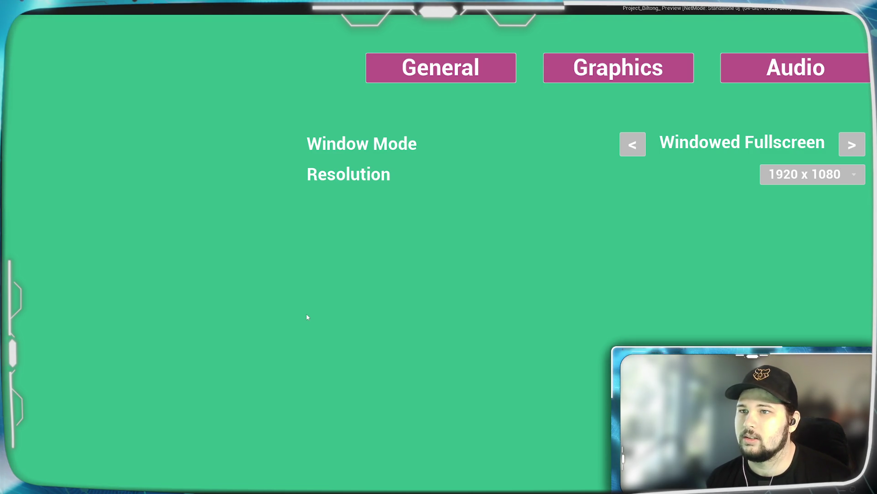
{"action": "left_click", "coordinate": [849, 151]}
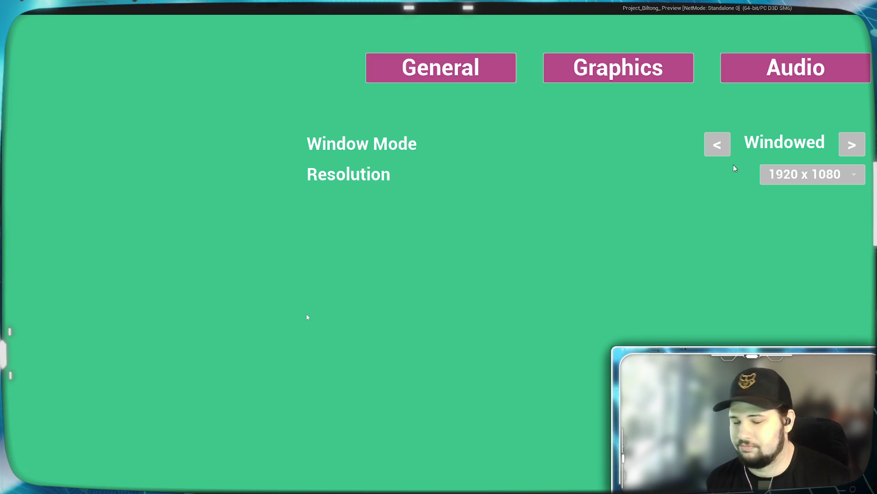
{"action": "left_click", "coordinate": [795, 175]}
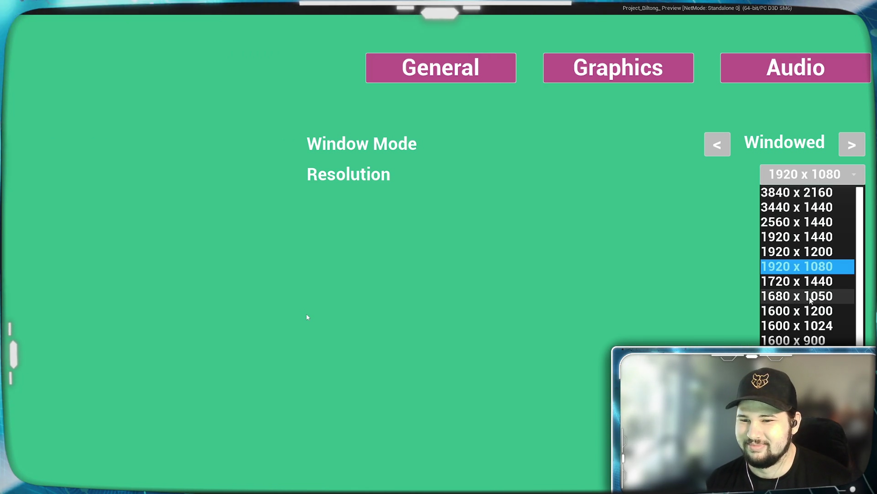
{"action": "left_click", "coordinate": [814, 340]}
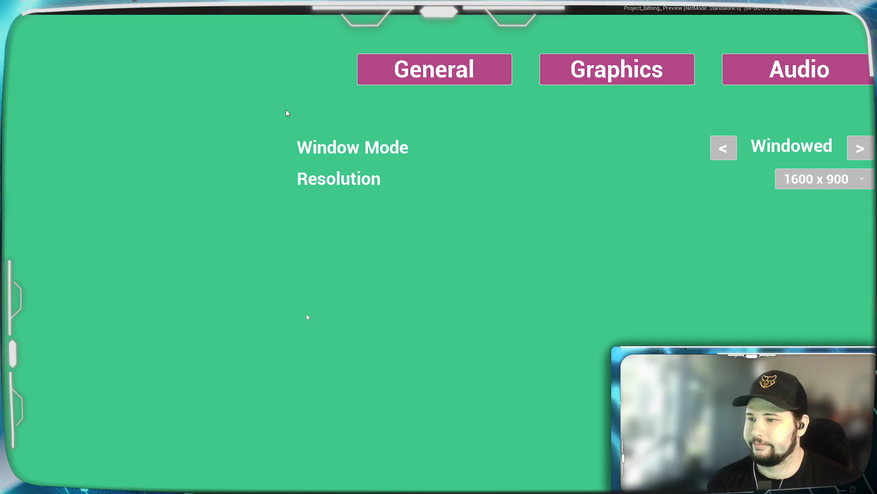
{"action": "left_click", "coordinate": [818, 179]}
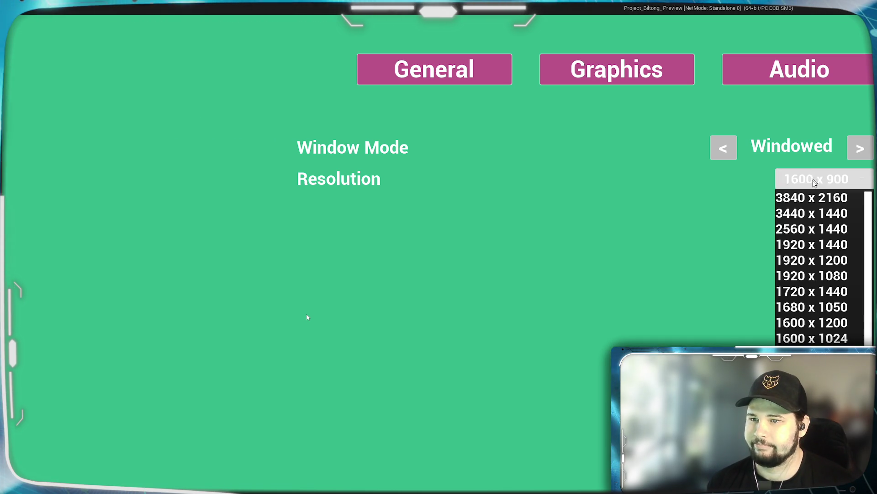
{"action": "left_click", "coordinate": [811, 307]}
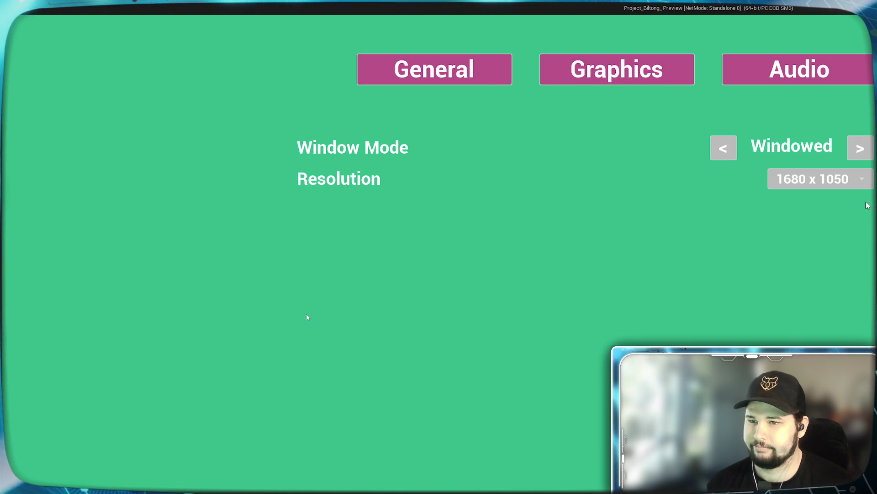
{"action": "left_click", "coordinate": [818, 178]}
{"action": "left_click", "coordinate": [811, 307]}
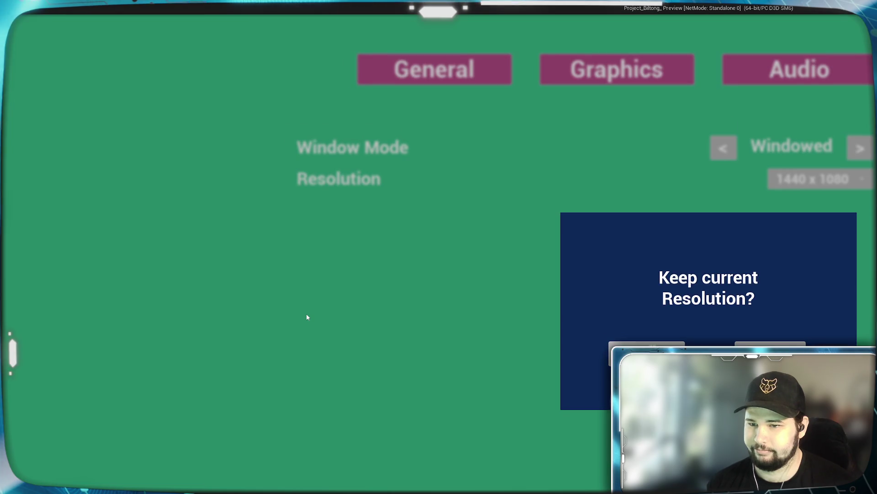
{"action": "left_click", "coordinate": [644, 358]}
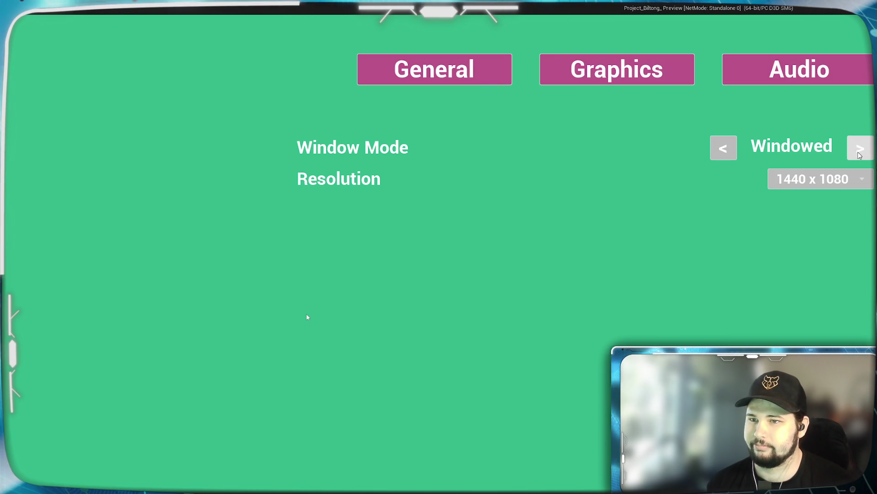
{"action": "left_click", "coordinate": [851, 179]}
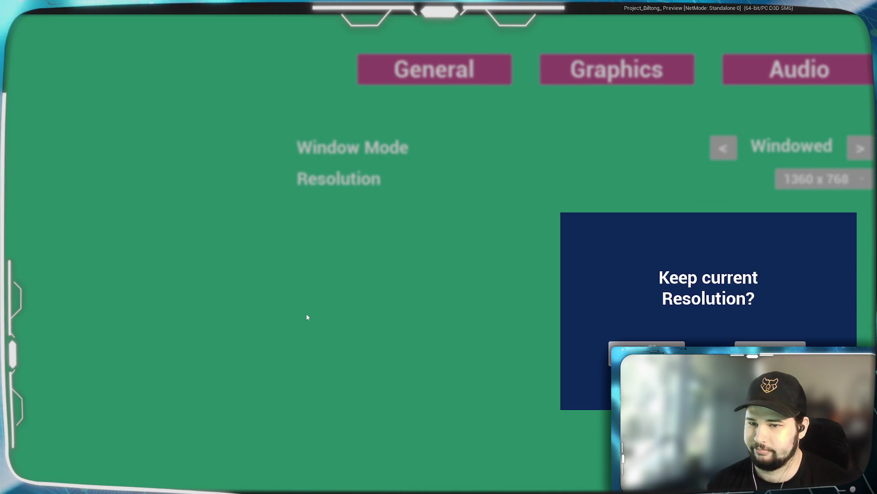
{"action": "key", "text": "Escape"}
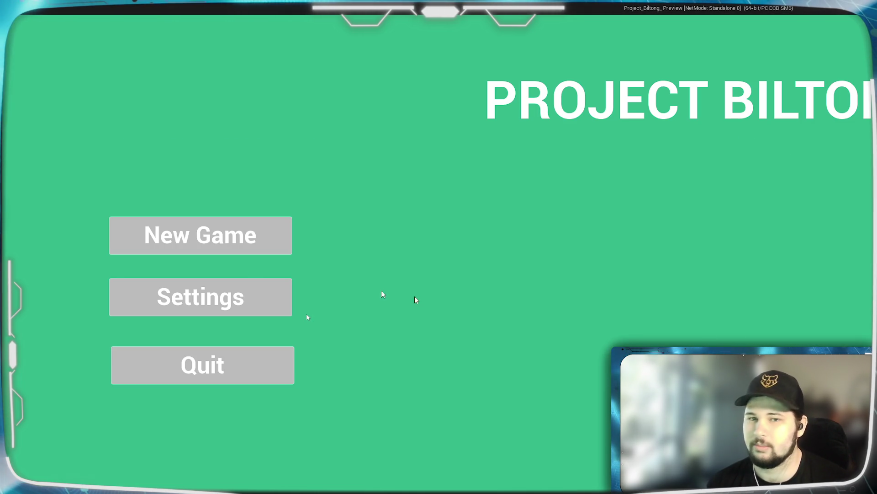
{"action": "left_click", "coordinate": [206, 363]}
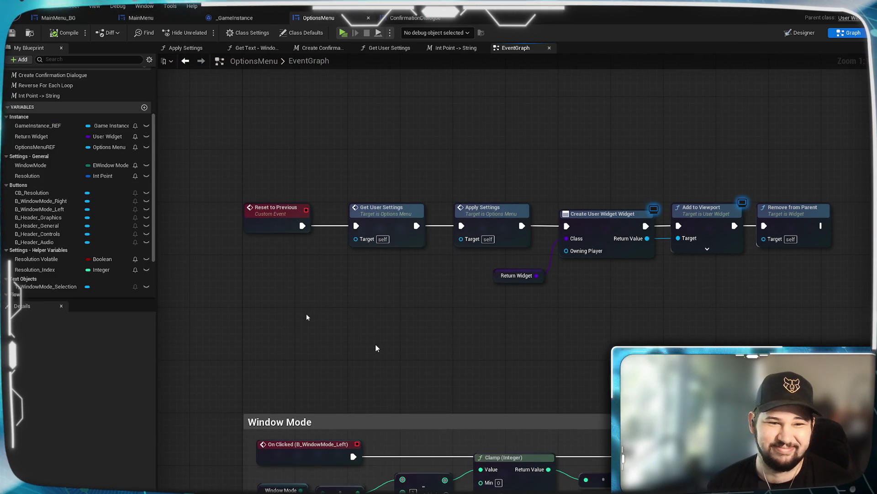